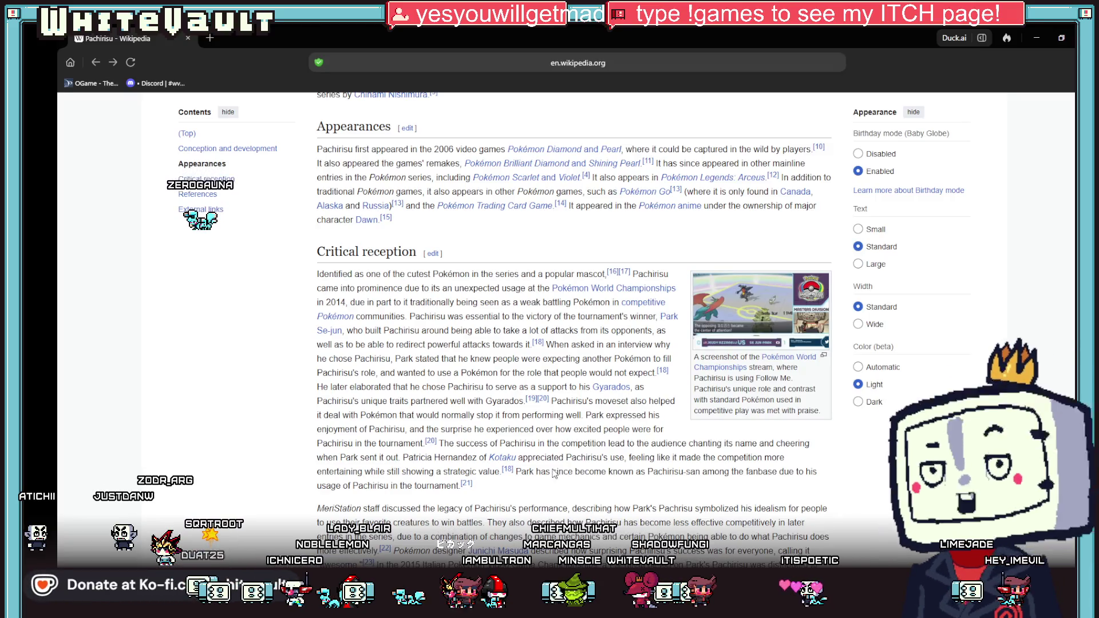
Scroll the Pachirisu article to Critical reception, then minimize the browser to show Aseprite.
scroll(564, 472, down, 1)
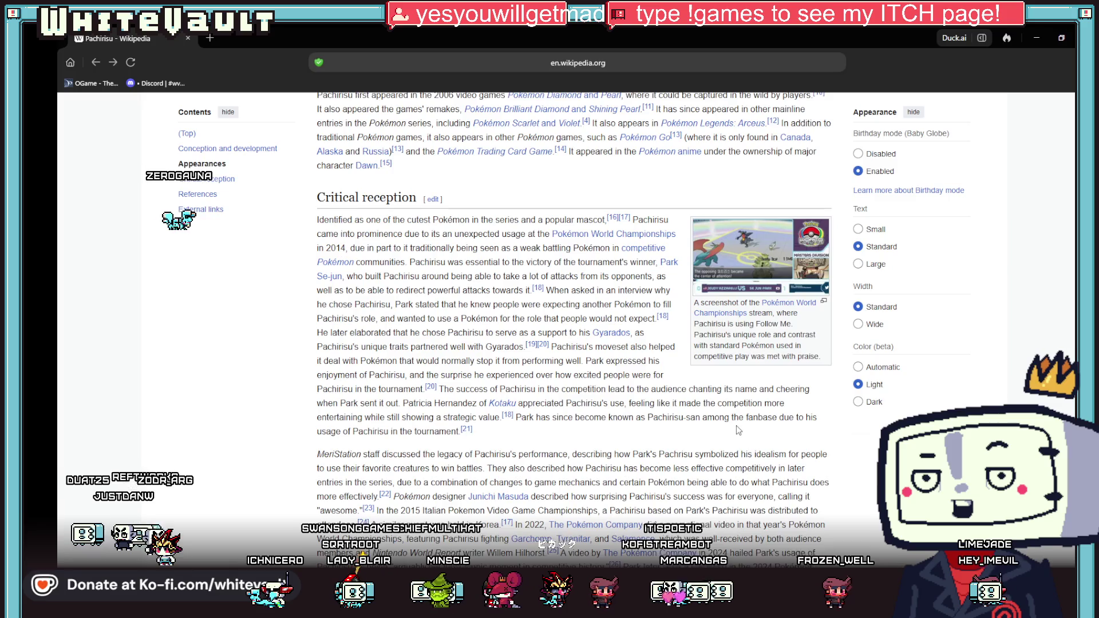
scroll(737, 430, down, 1)
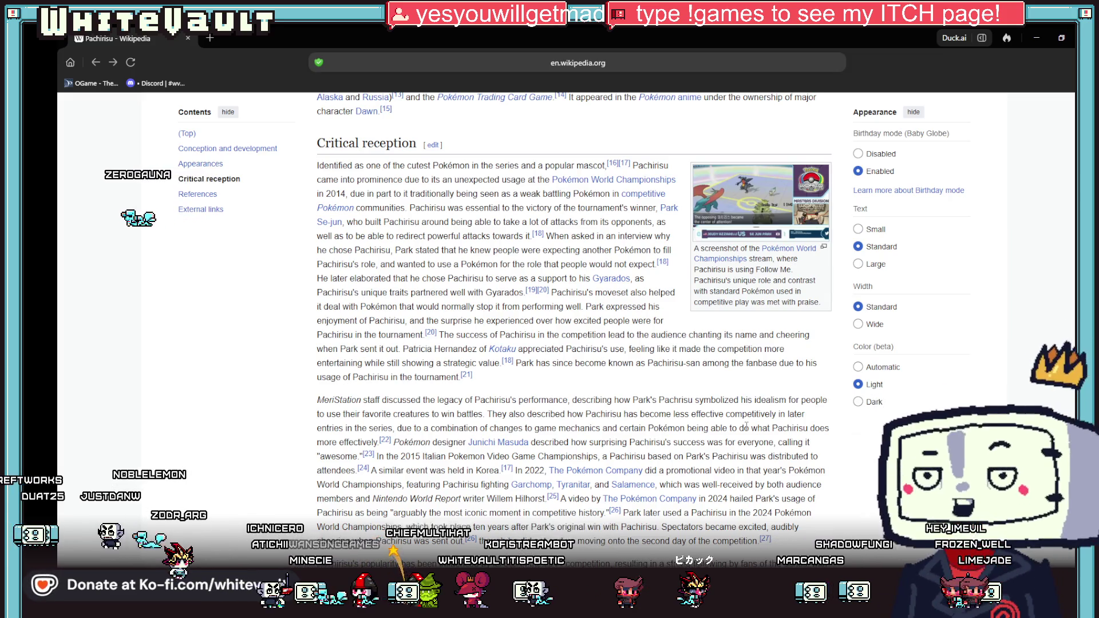
click(1035, 38)
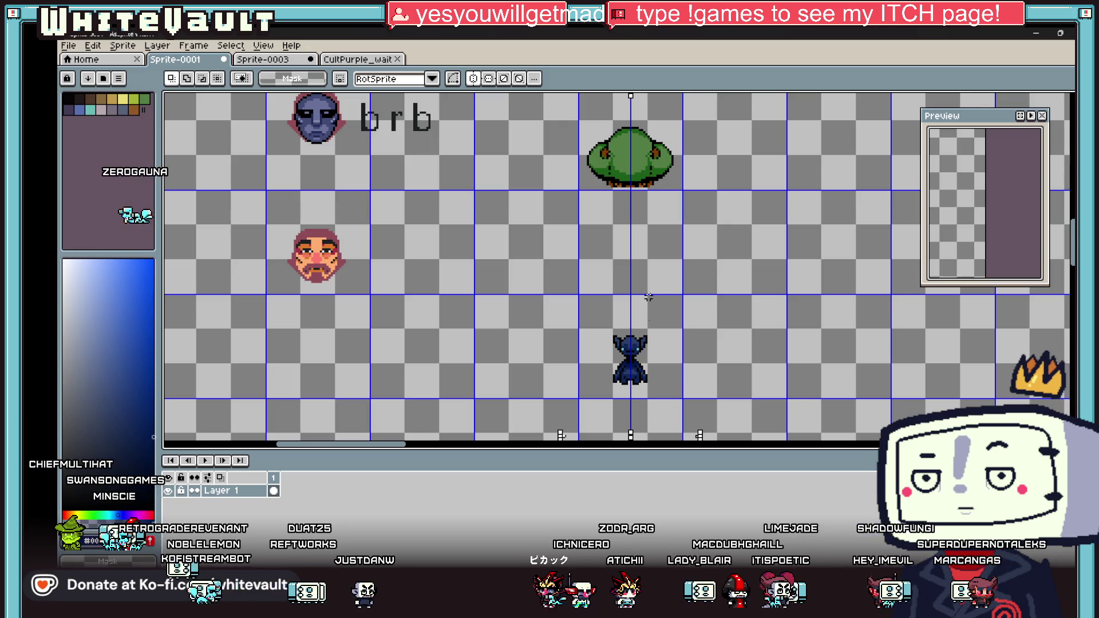
Sample the green from the existing canopy sprite as the drawing colour.
scroll(629, 418, up, 2)
scroll(628, 416, down, 5)
scroll(618, 372, up, 2)
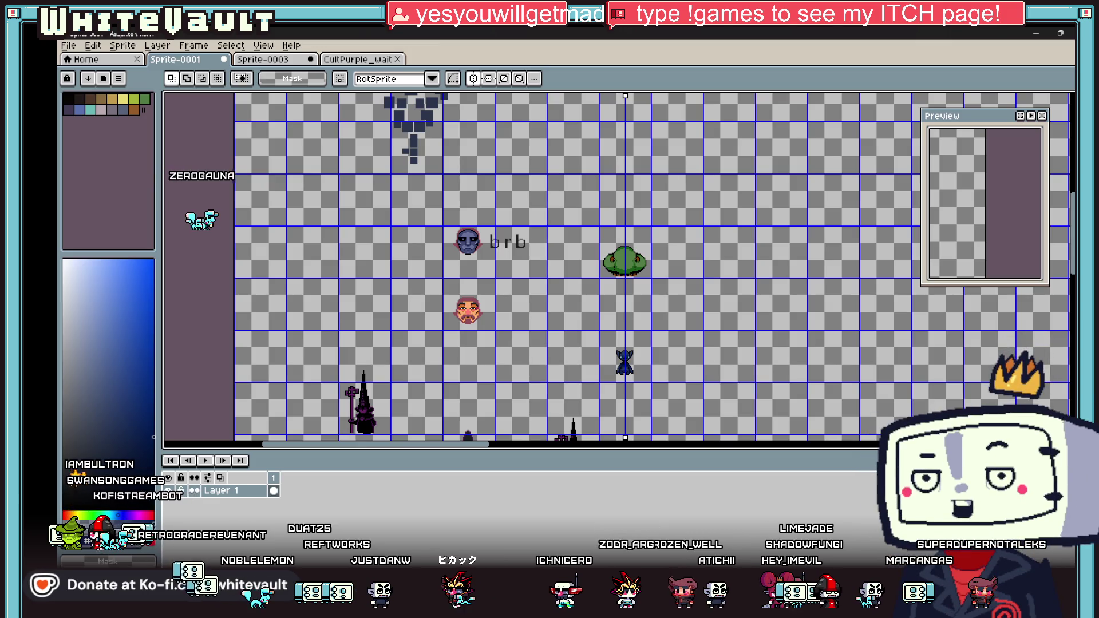
scroll(596, 160, up, 2)
key(i)
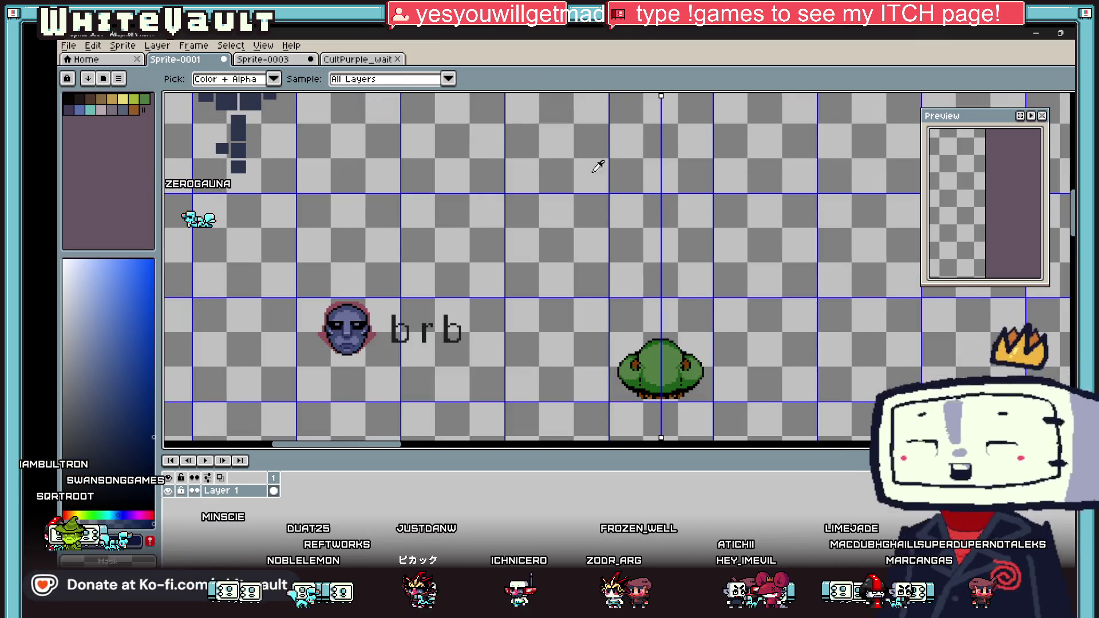
click(671, 338)
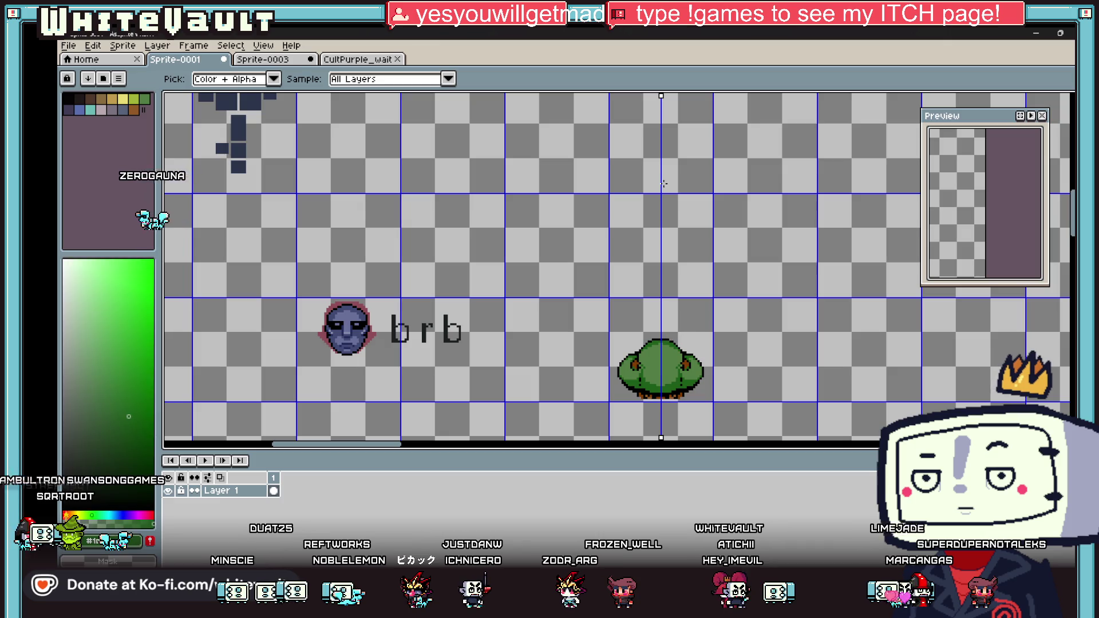
key(b)
Sample a red from near the sprite, then zoom into empty canvas space.
scroll(666, 184, up, 1)
scroll(619, 214, up, 1)
scroll(619, 214, down, 2)
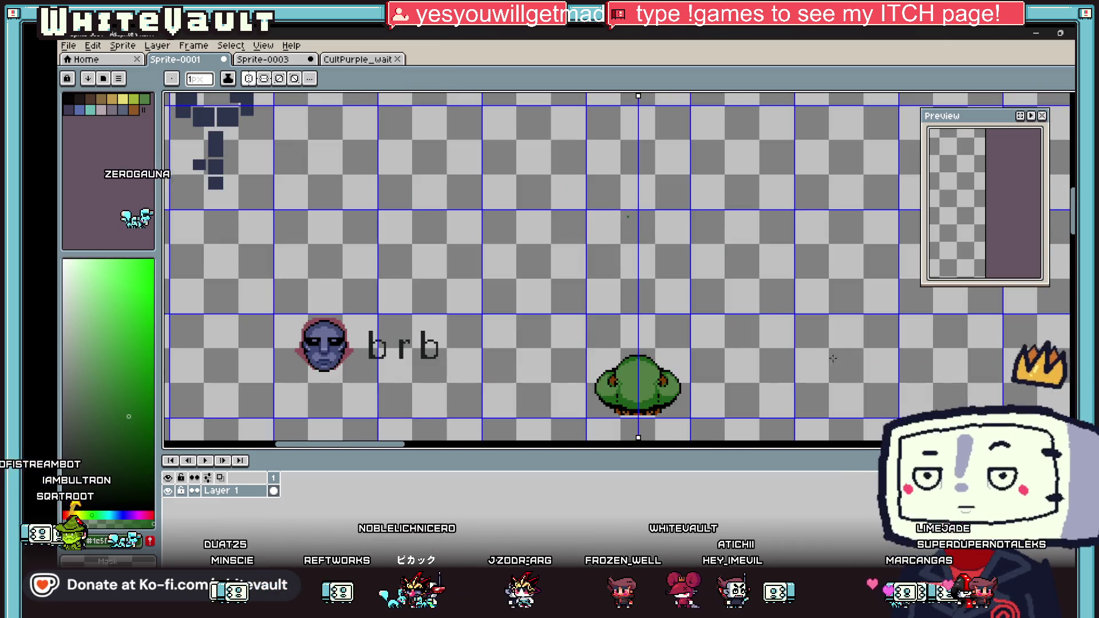
key(i)
scroll(581, 332, up, 2)
click(658, 354)
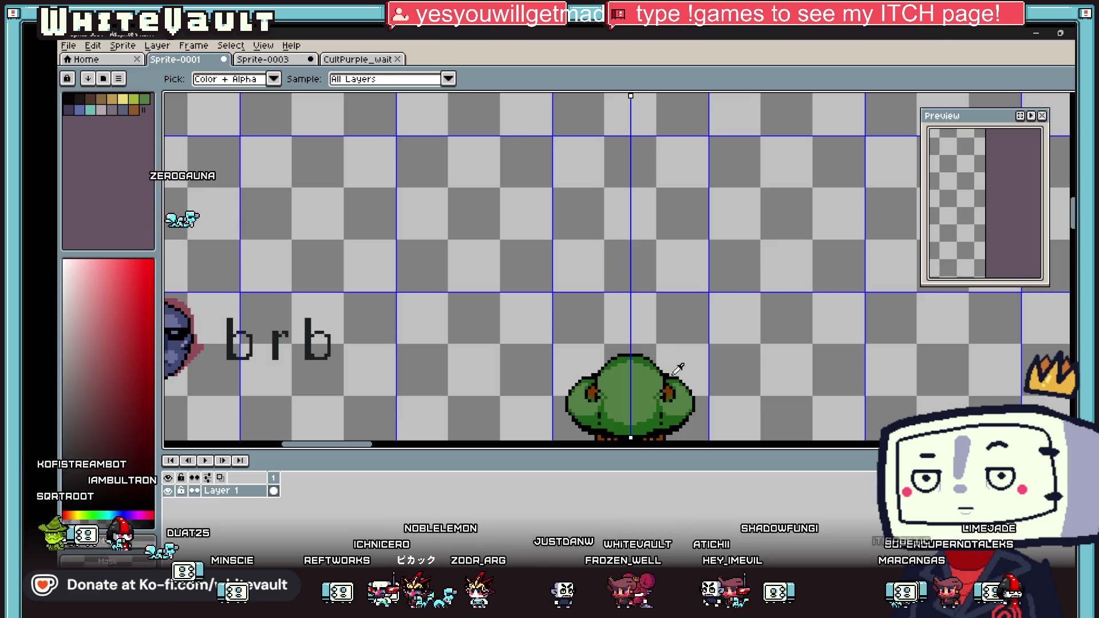
scroll(679, 368, up, 1)
key(b)
scroll(608, 242, down, 3)
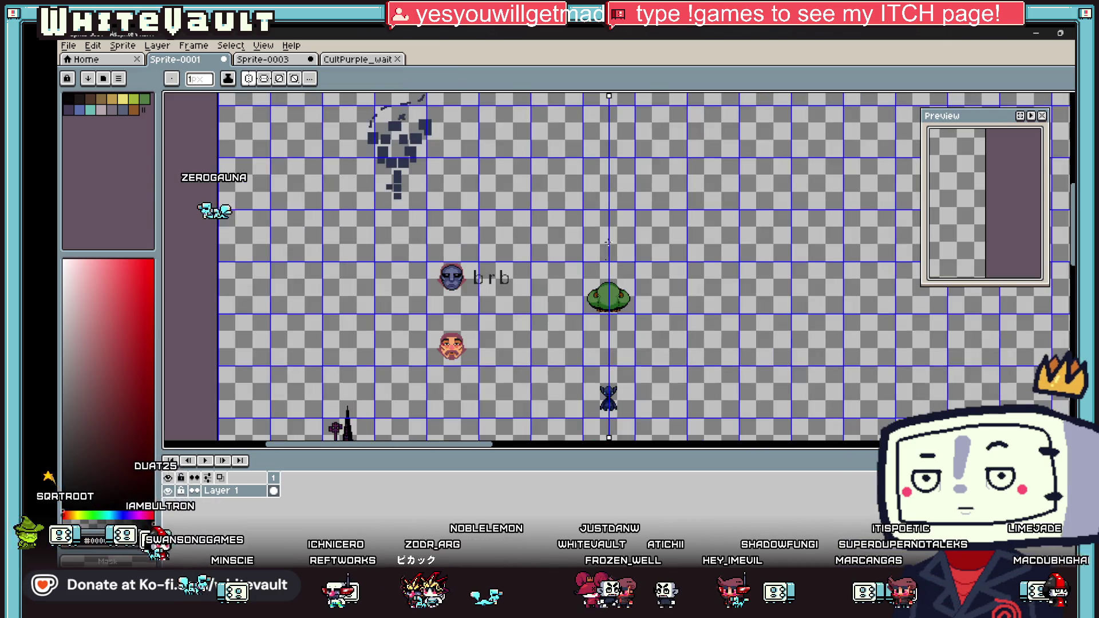
scroll(605, 214, up, 1)
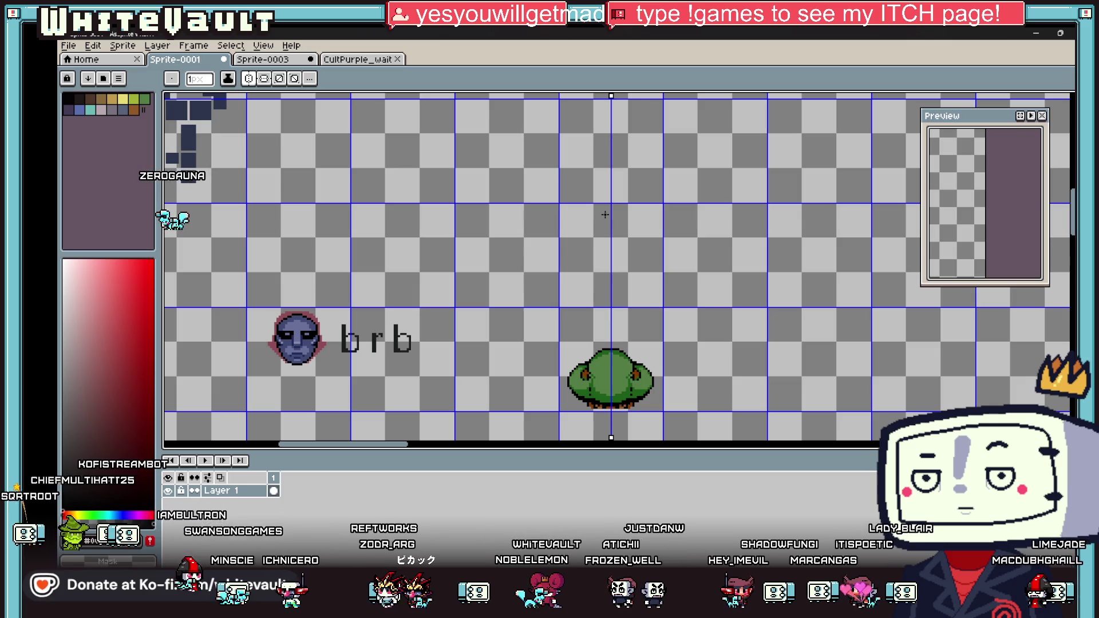
scroll(601, 211, up, 1)
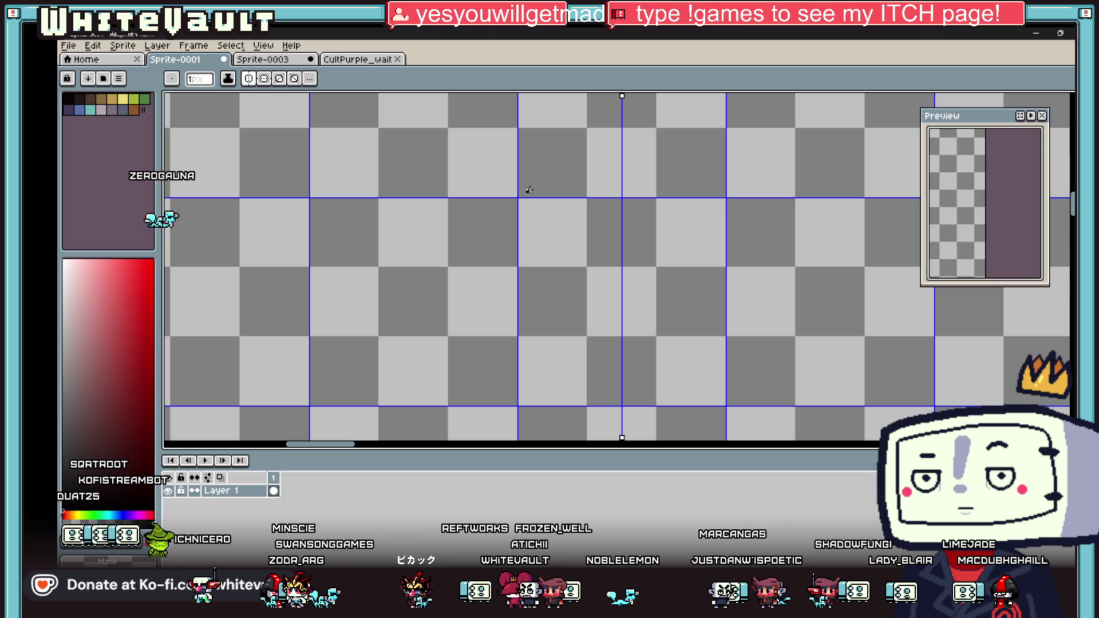
Draw a mirrored V-shaped trunk outline in orange with a 4px brush.
key(plus)
key(plus)
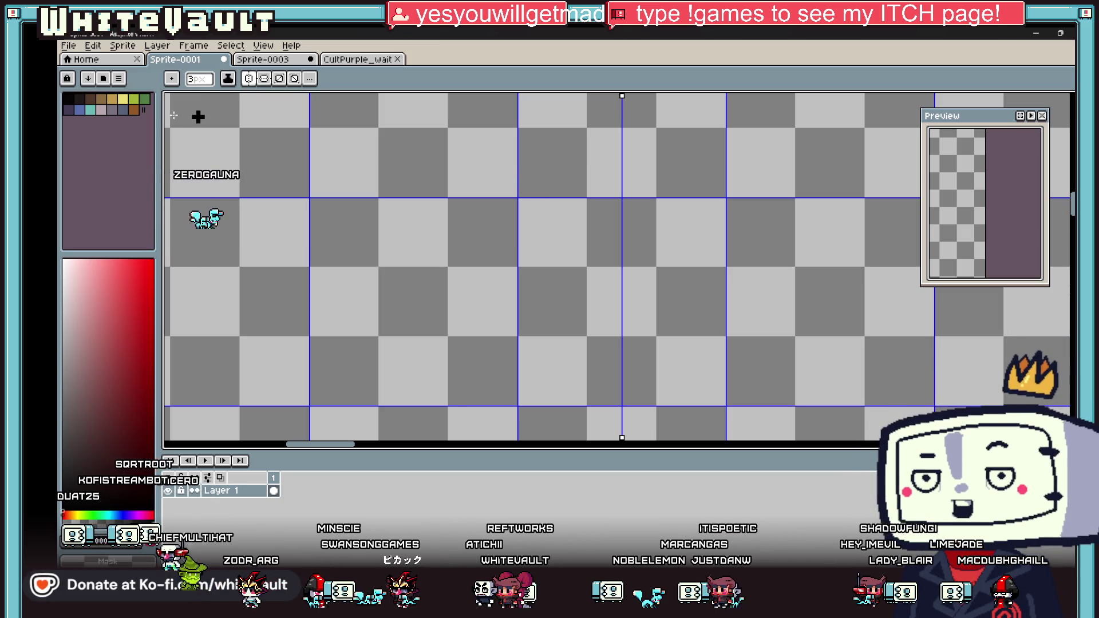
click(134, 110)
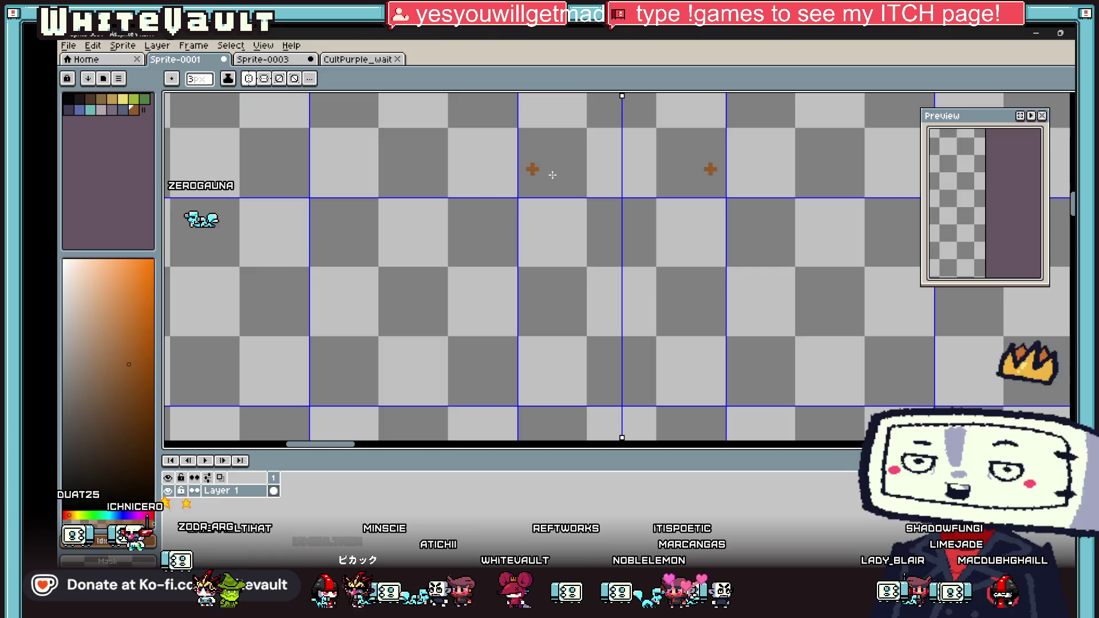
drag(530, 166, 588, 209)
key(ctrl+z)
key(plus)
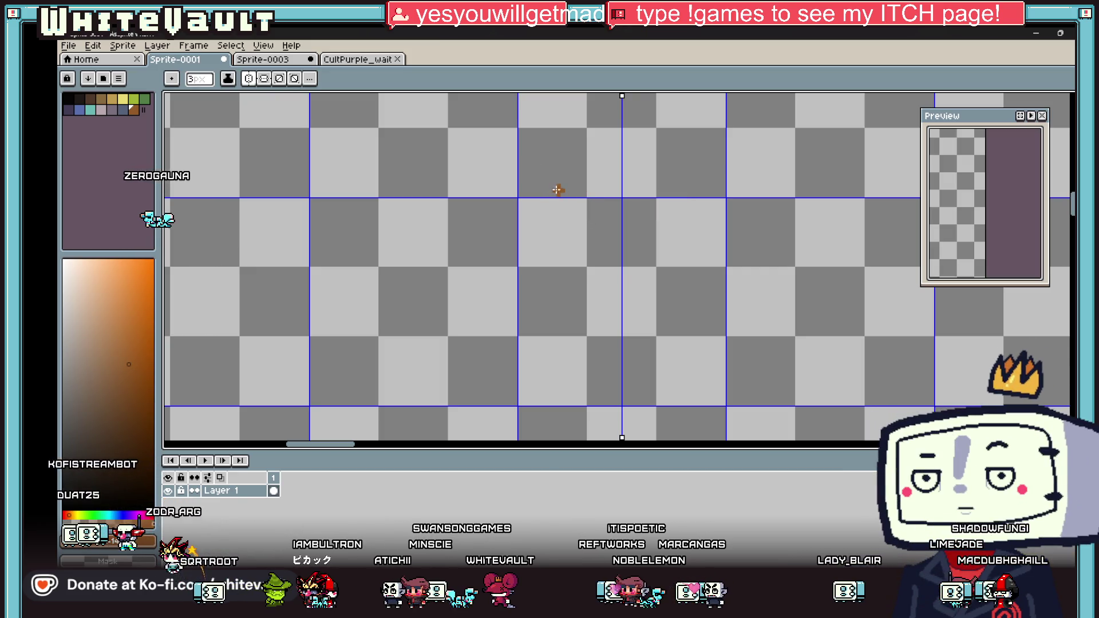
mouse_move(607, 202)
mouse_down()
mouse_move(607, 239)
mouse_move(568, 331)
mouse_move(621, 356)
mouse_up()
Fill the trunk outline with brown and bring the Nugget Bridge window over the canvas.
key(g)
click(632, 332)
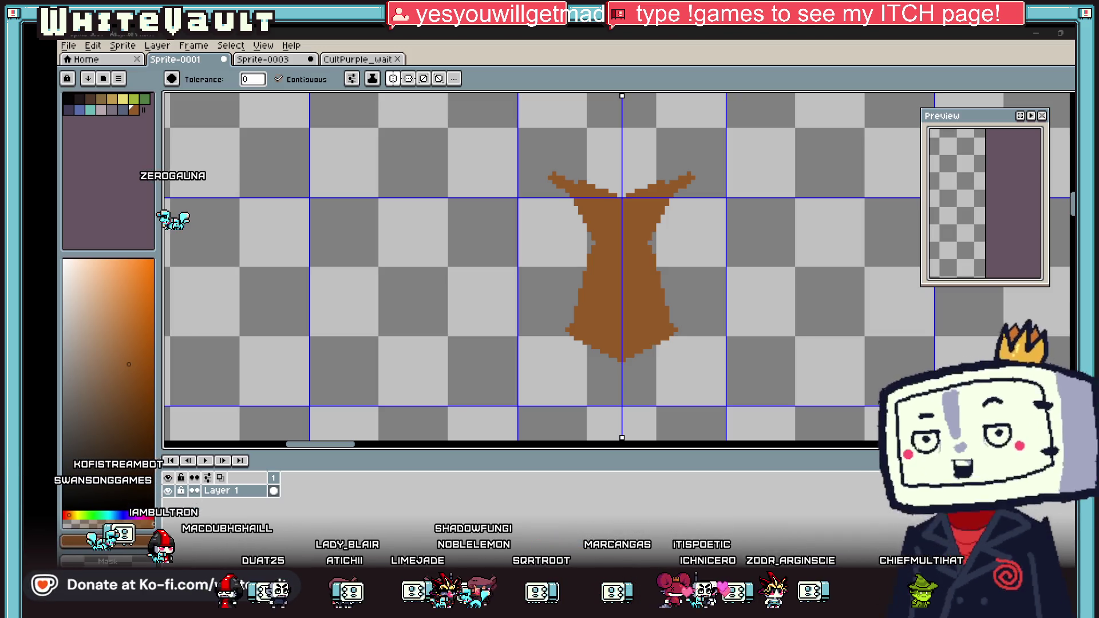
drag(1098, 218, 620, 215)
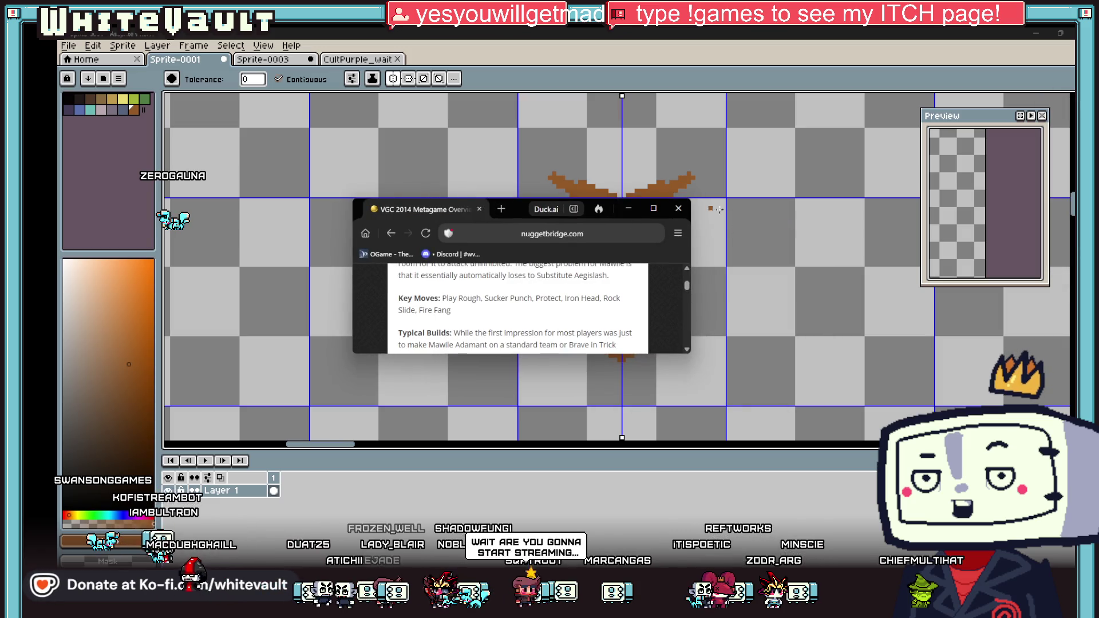
Maximize the Nugget Bridge VGC 2014 metagame article and read down through it.
click(653, 208)
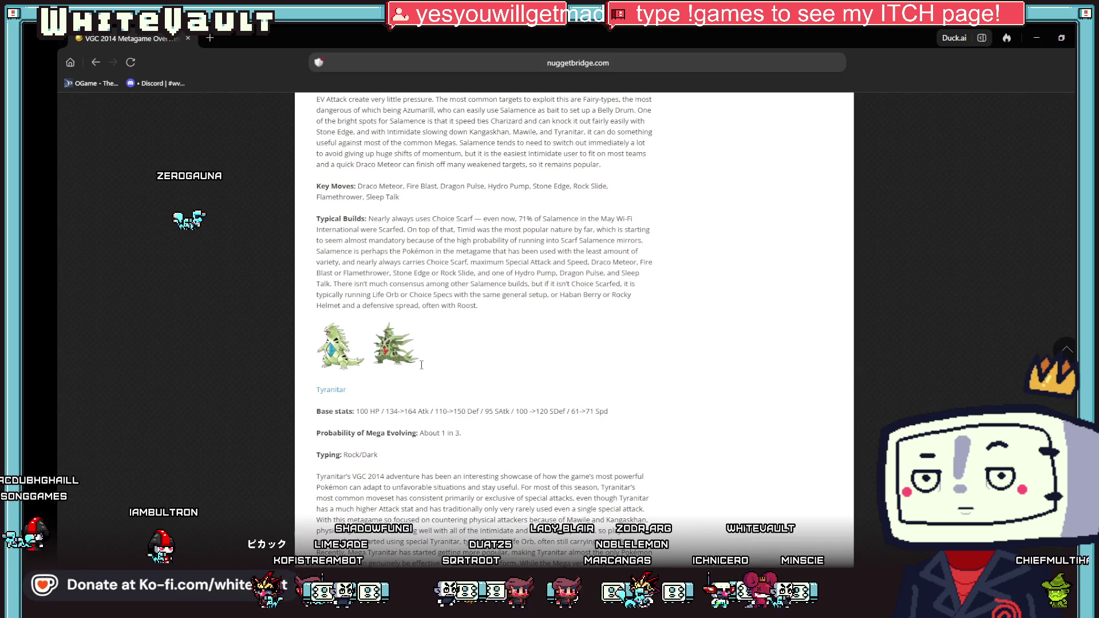
scroll(458, 401, up, 2)
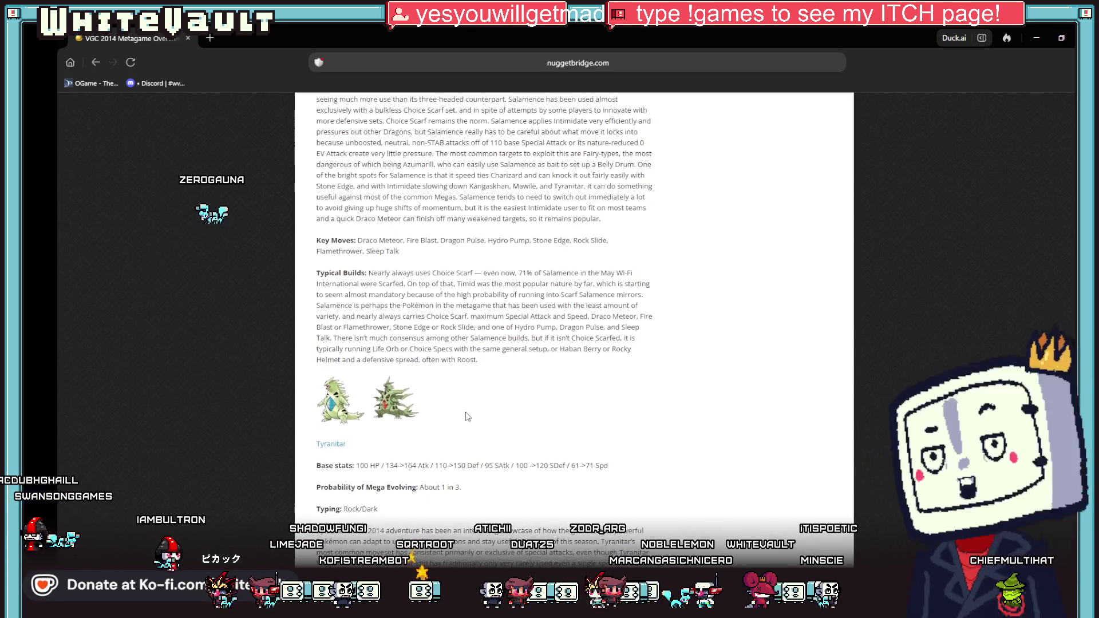
scroll(484, 414, down, 15)
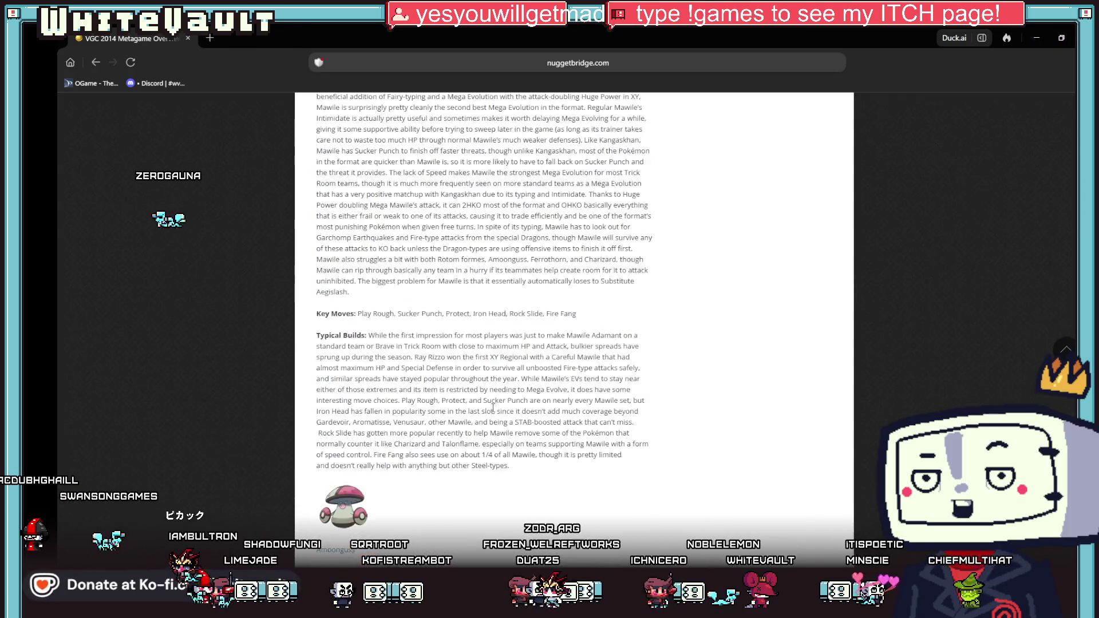
scroll(506, 408, down, 15)
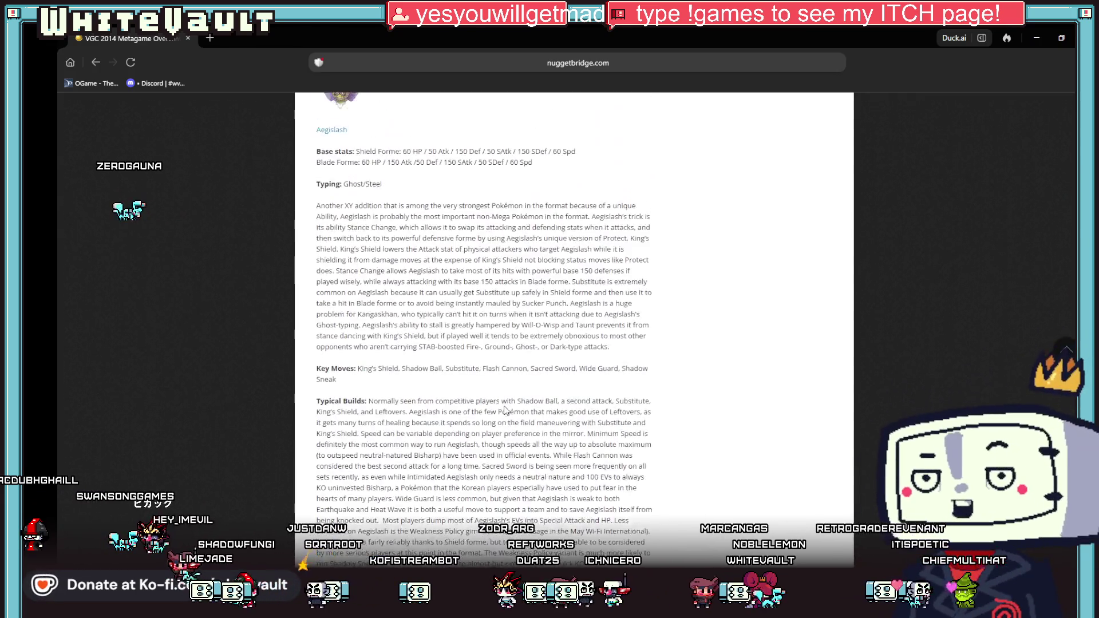
scroll(506, 410, up, 20)
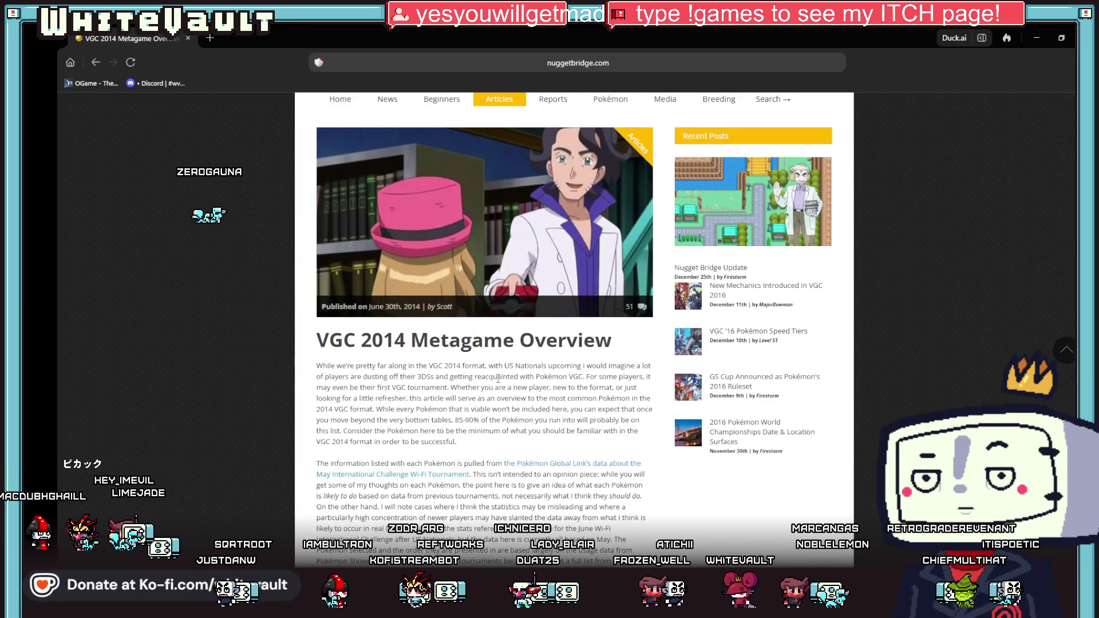
scroll(531, 392, down, 6)
scroll(531, 391, down, 15)
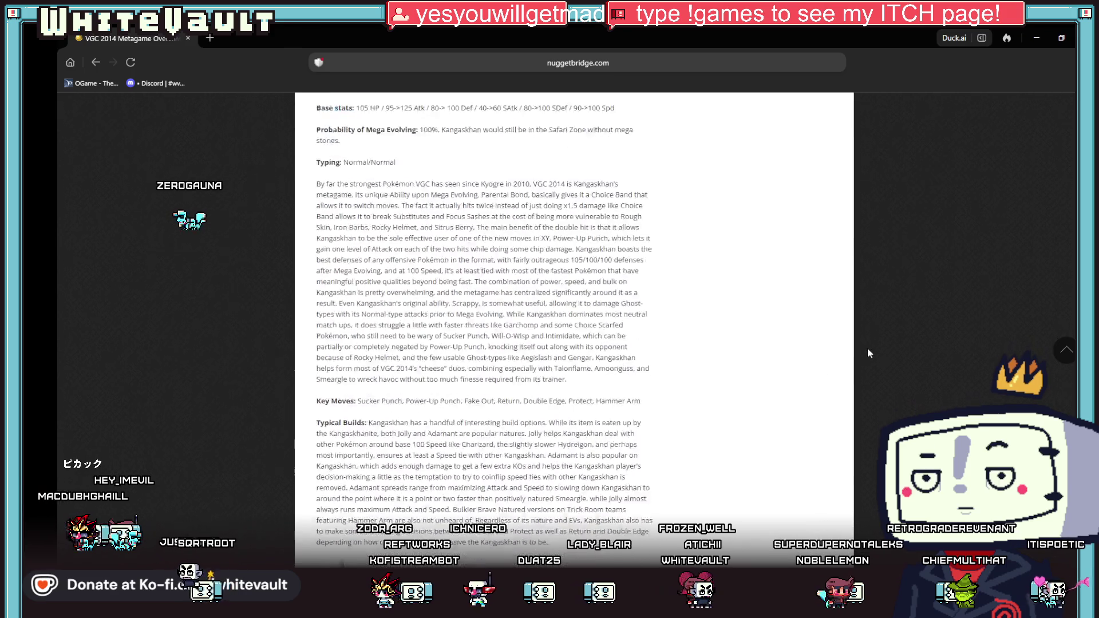
scroll(738, 420, down, 15)
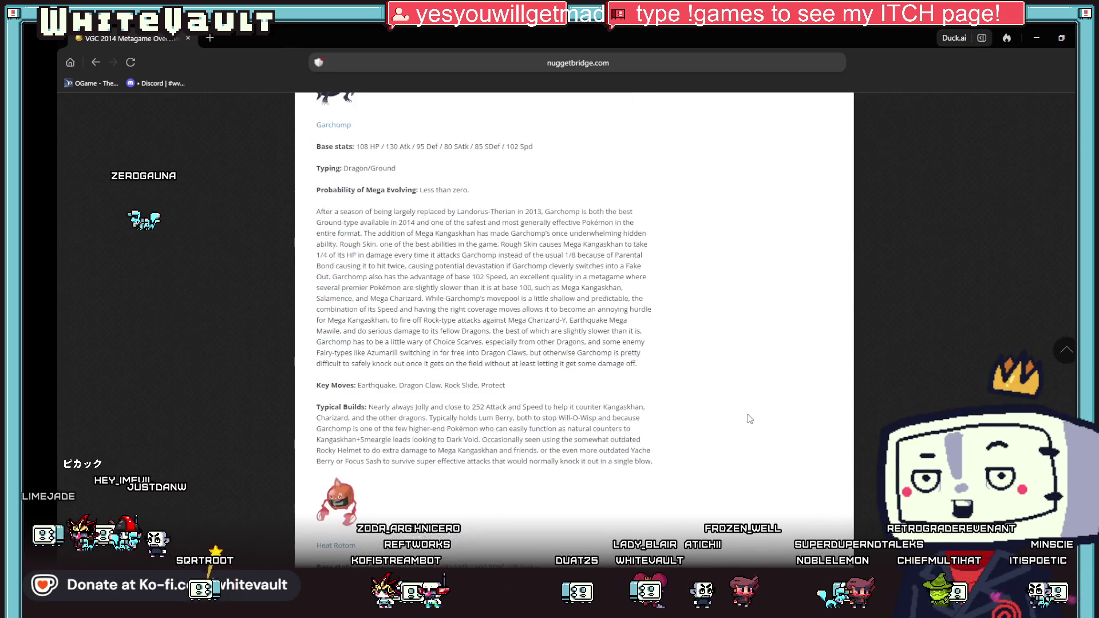
scroll(750, 419, down, 15)
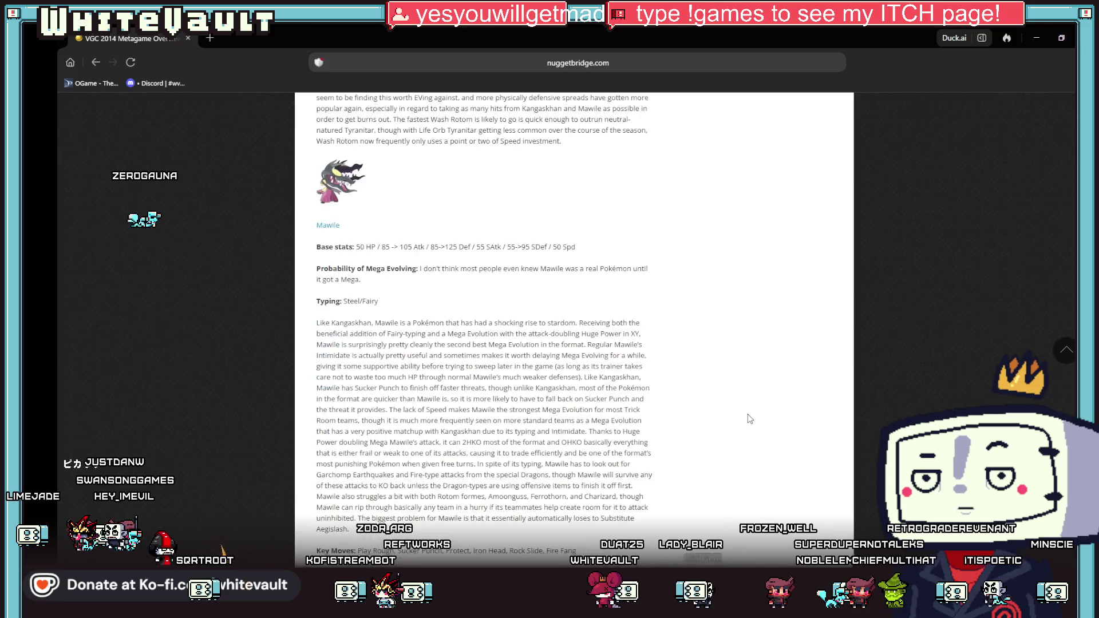
scroll(751, 418, down, 10)
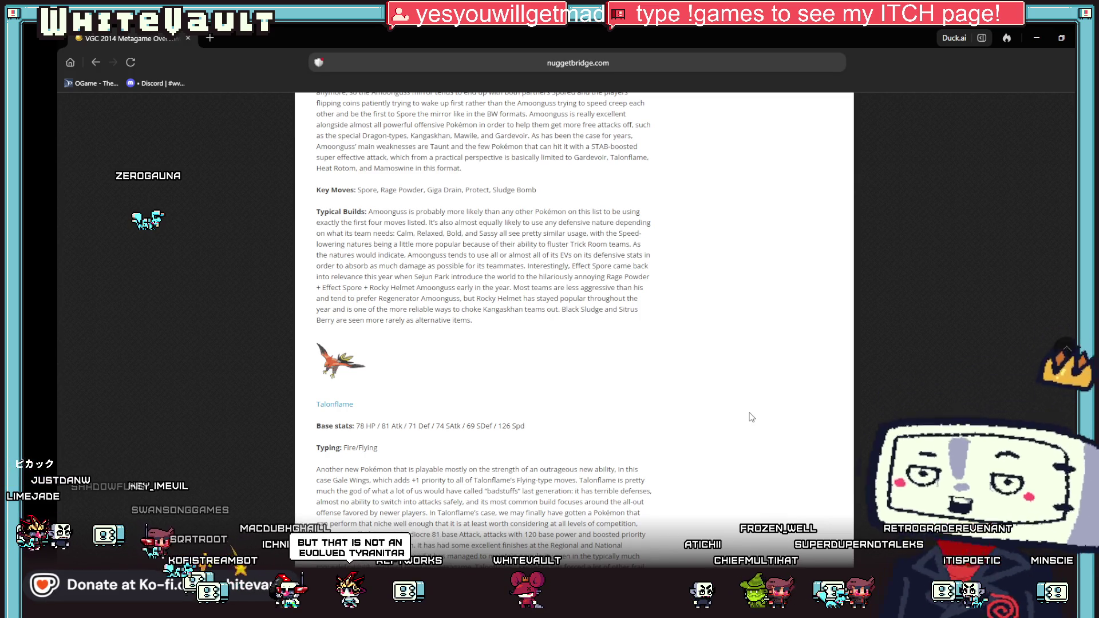
scroll(751, 417, down, 5)
scroll(751, 417, down, 14)
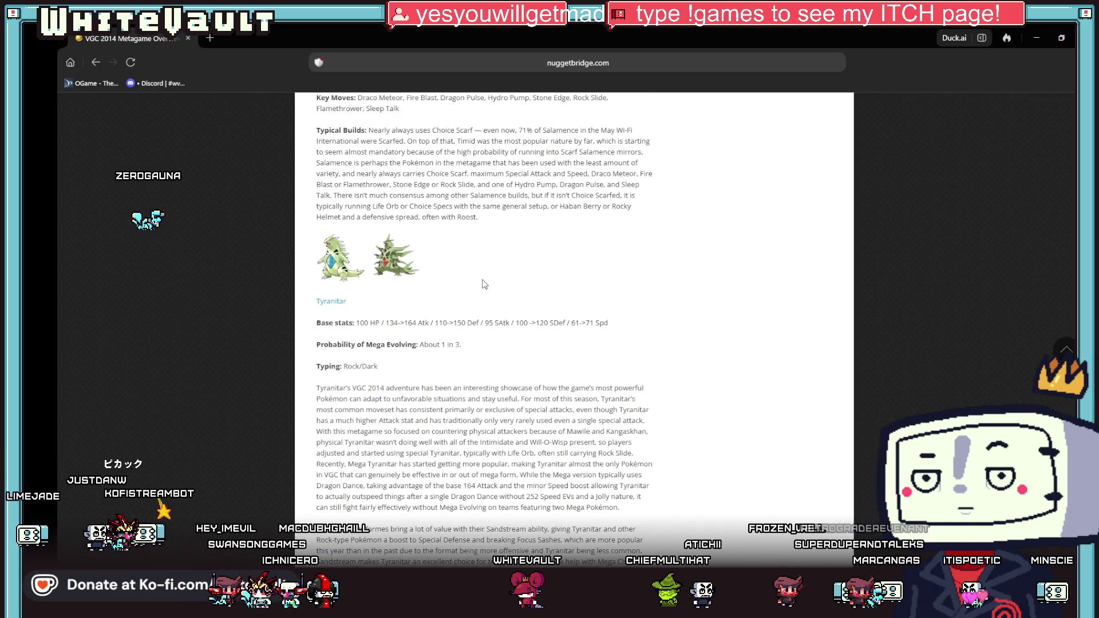
scroll(481, 281, down, 15)
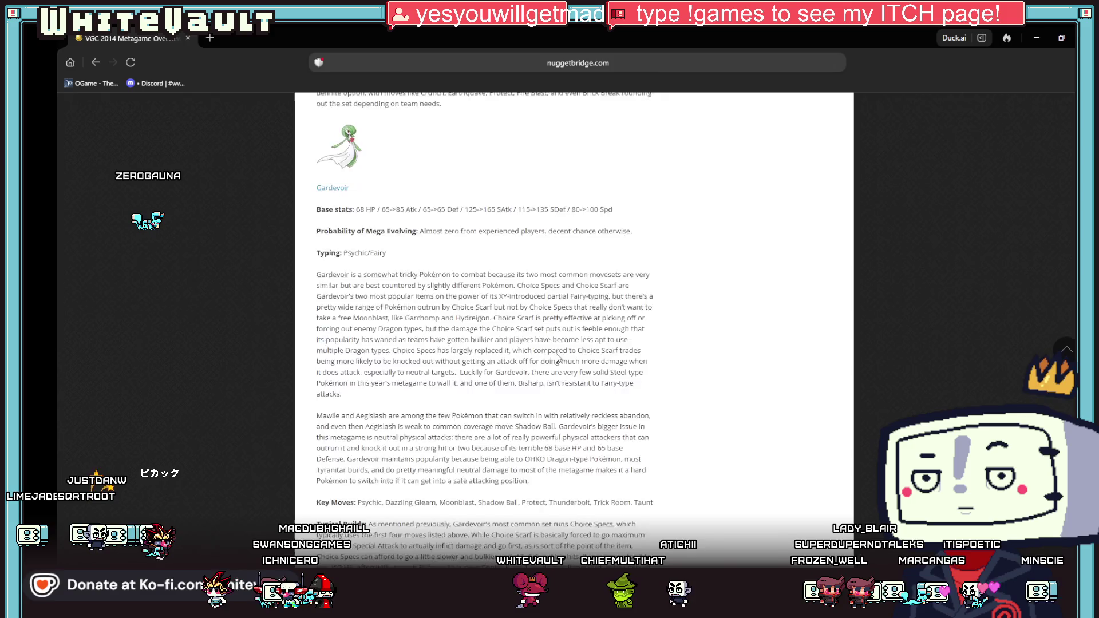
scroll(560, 356, down, 4)
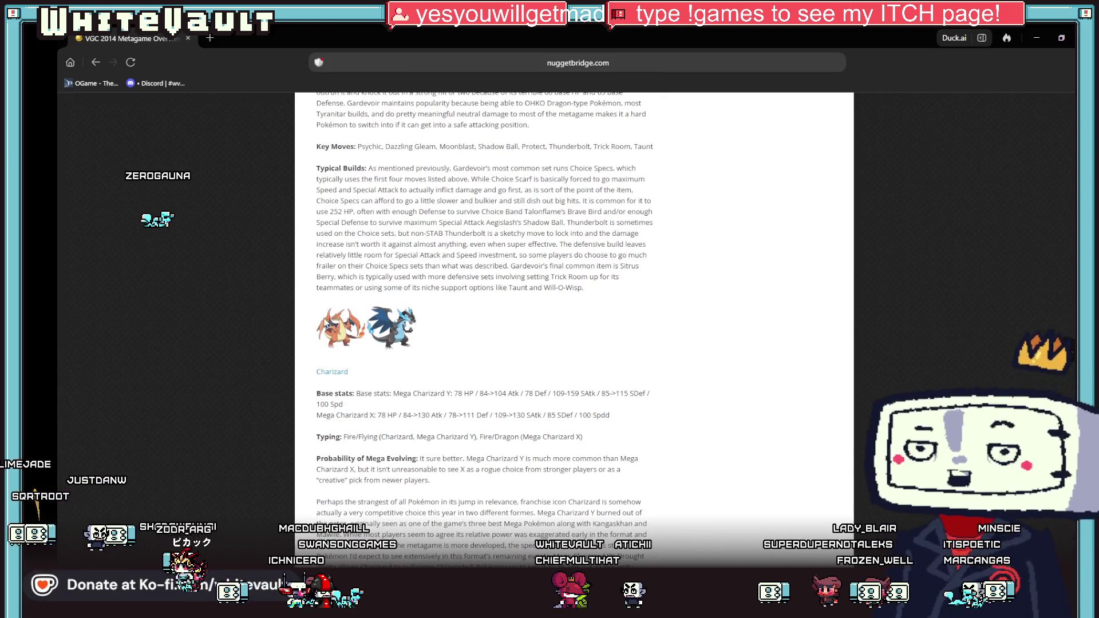
scroll(624, 335, down, 8)
scroll(626, 330, down, 20)
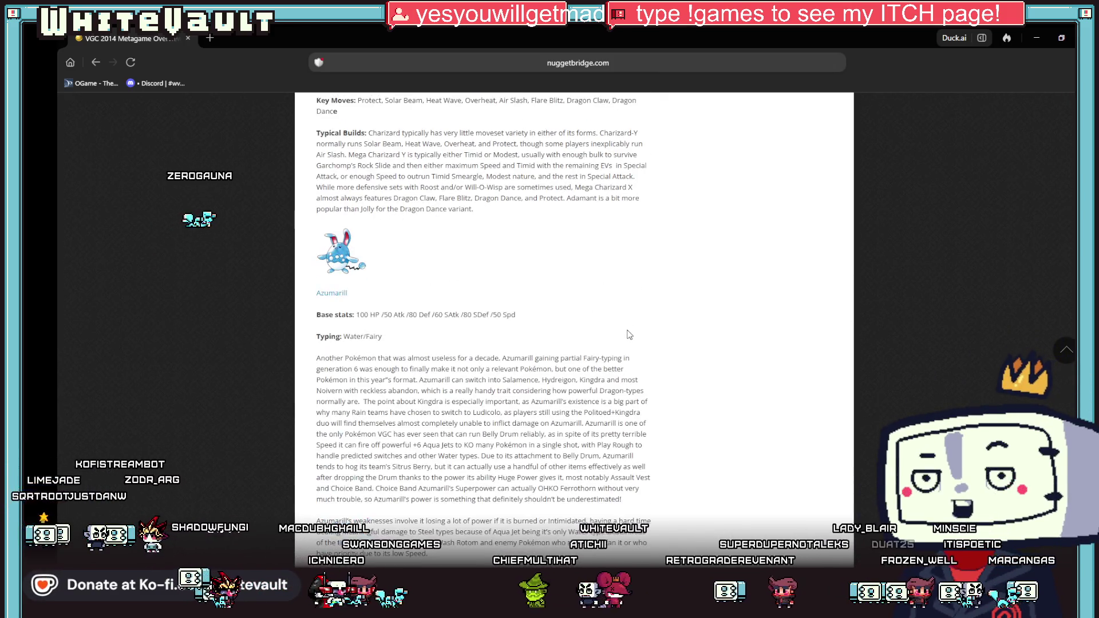
scroll(628, 333, down, 2)
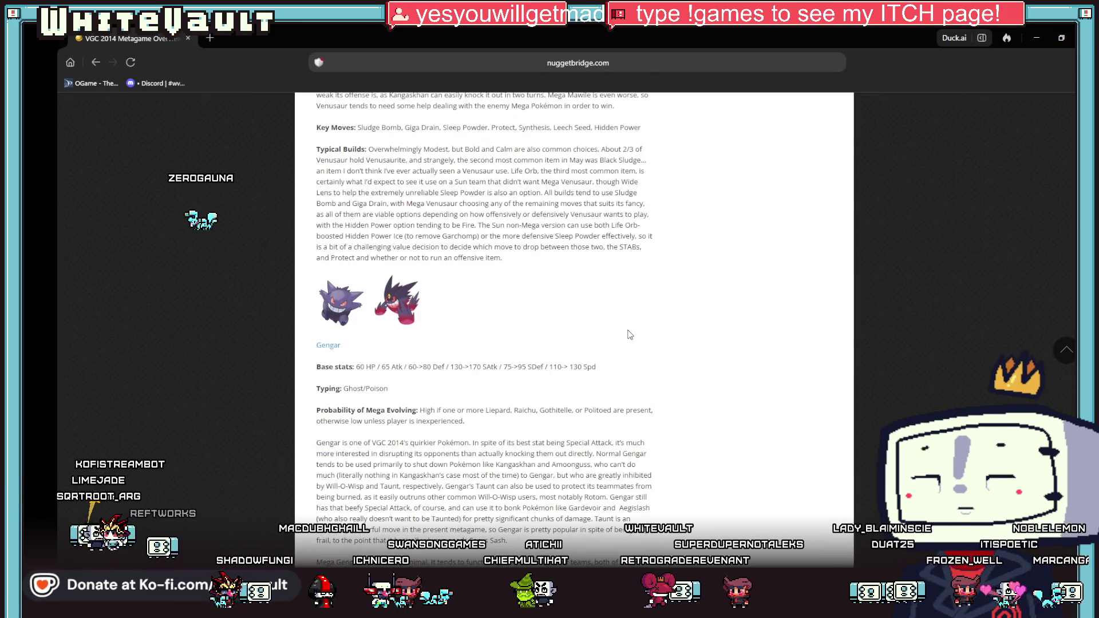
scroll(628, 334, down, 5)
scroll(628, 334, down, 20)
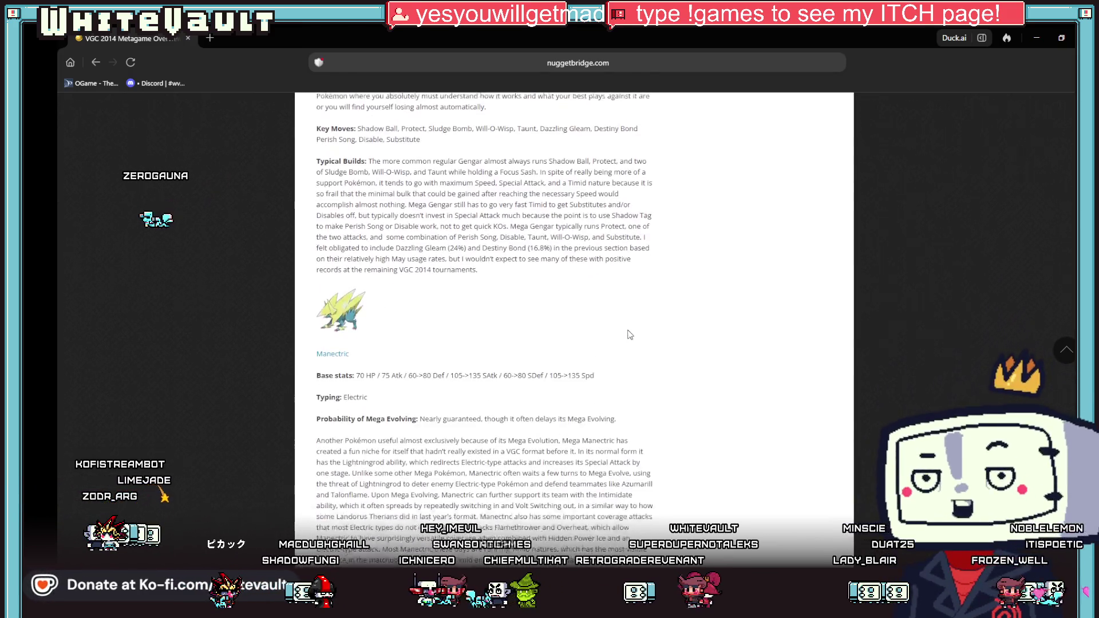
scroll(629, 334, down, 15)
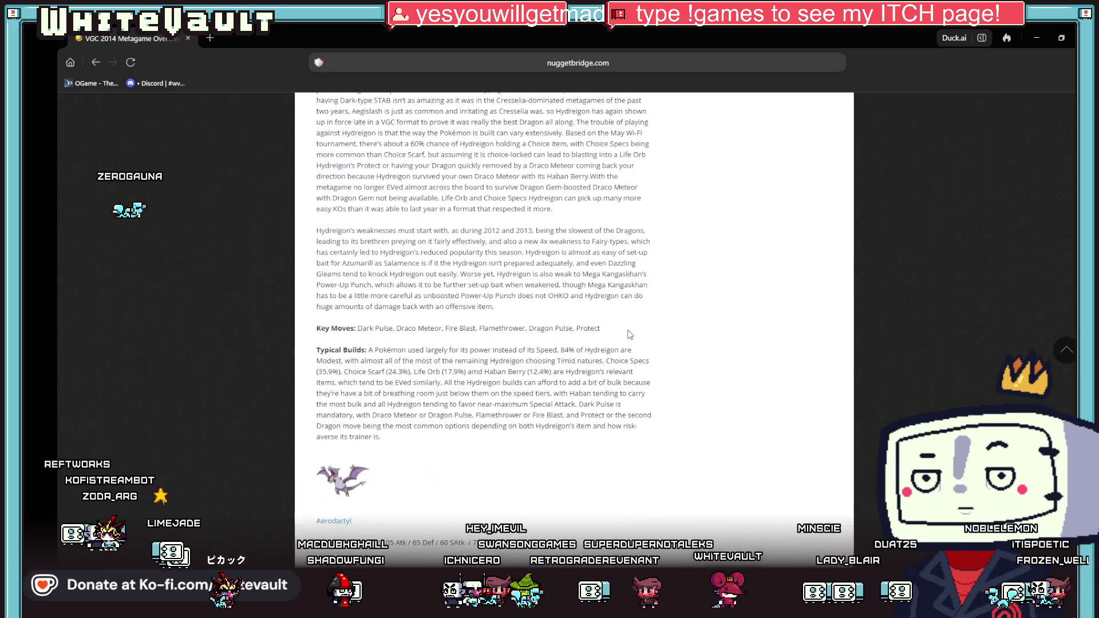
scroll(630, 334, down, 15)
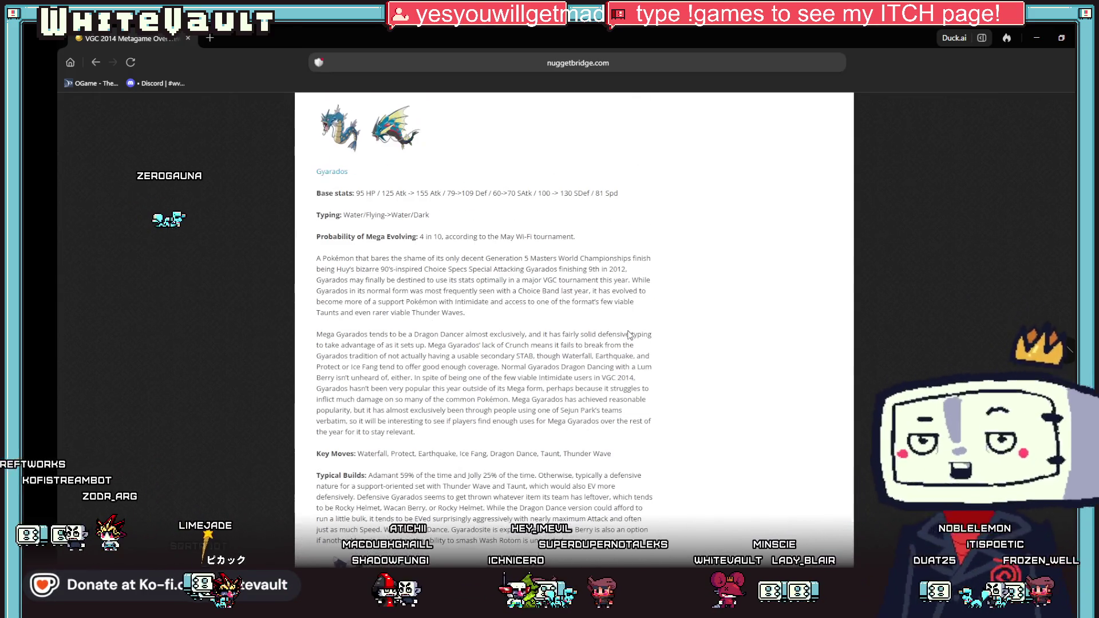
scroll(628, 331, down, 12)
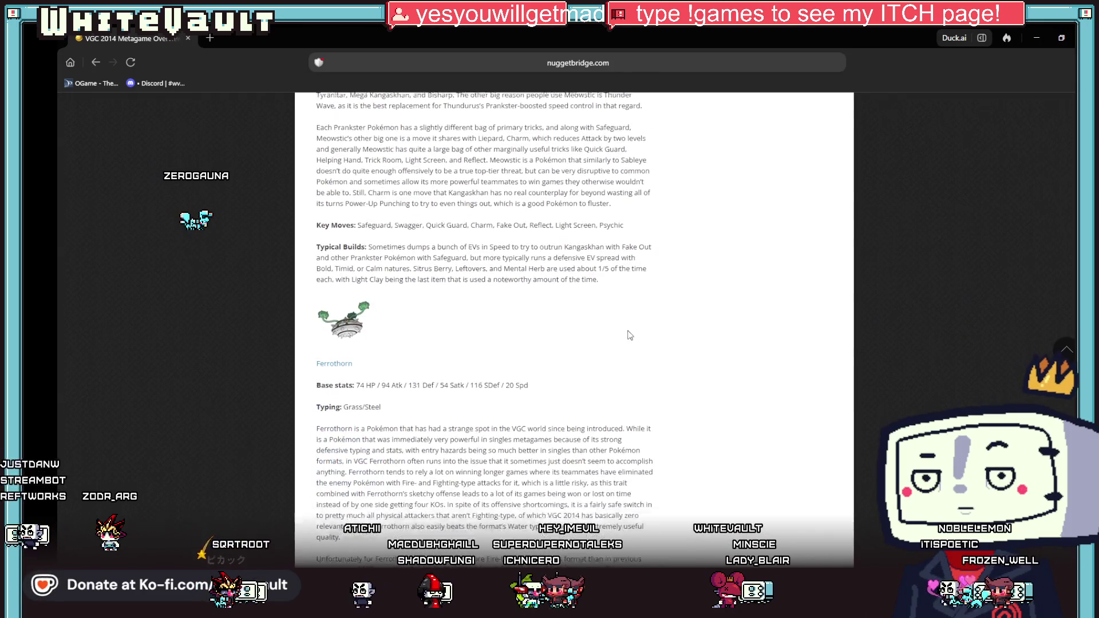
scroll(630, 335, down, 15)
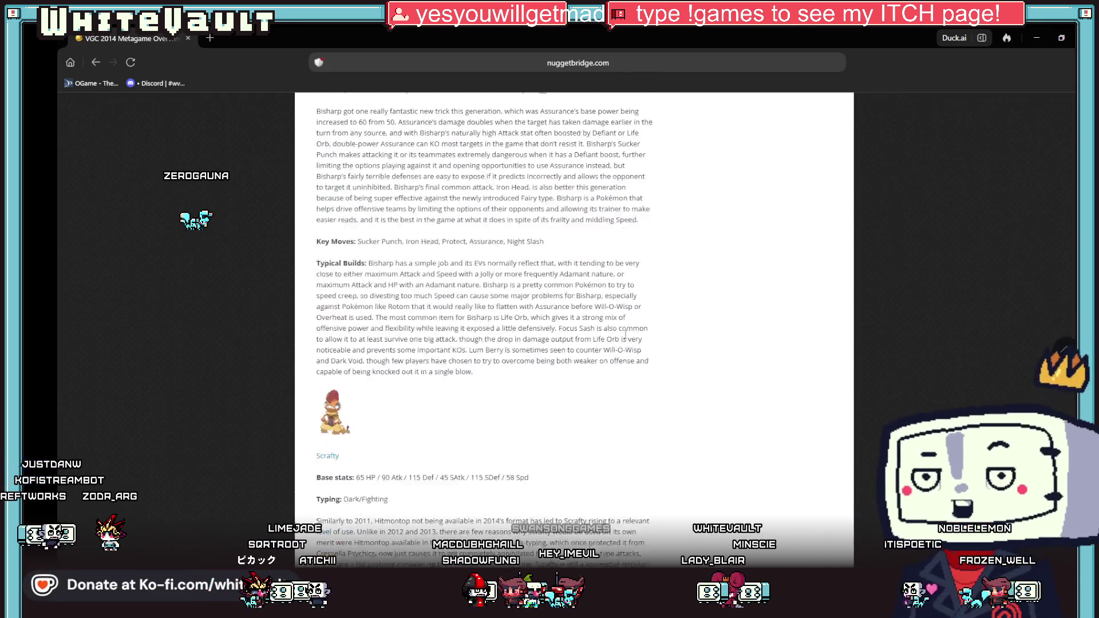
scroll(628, 339, down, 8)
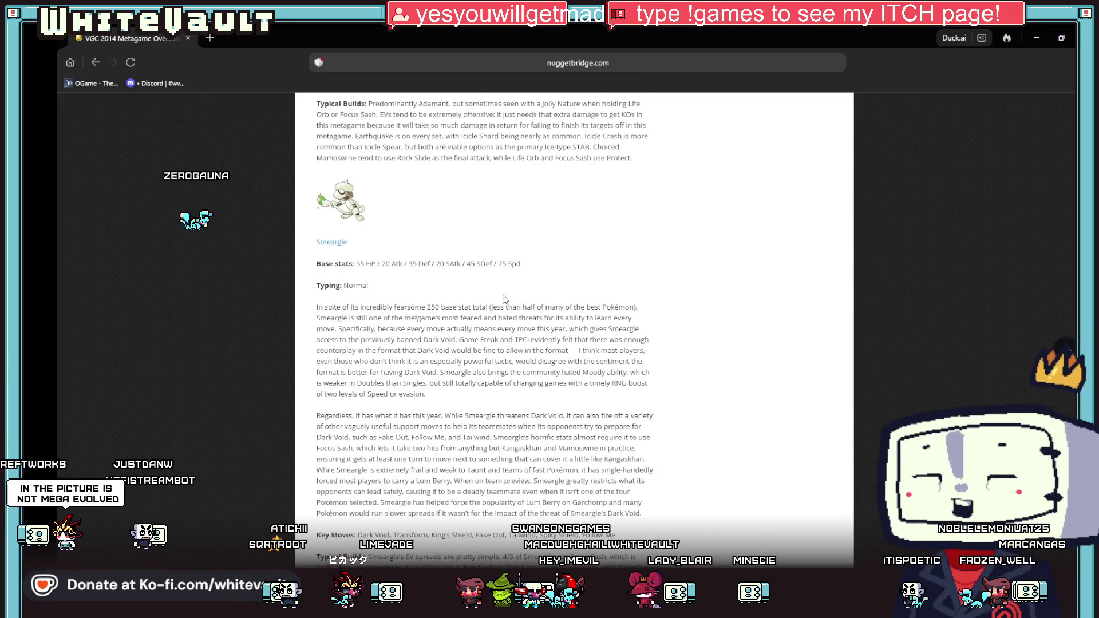
scroll(505, 299, down, 3)
scroll(504, 299, down, 1)
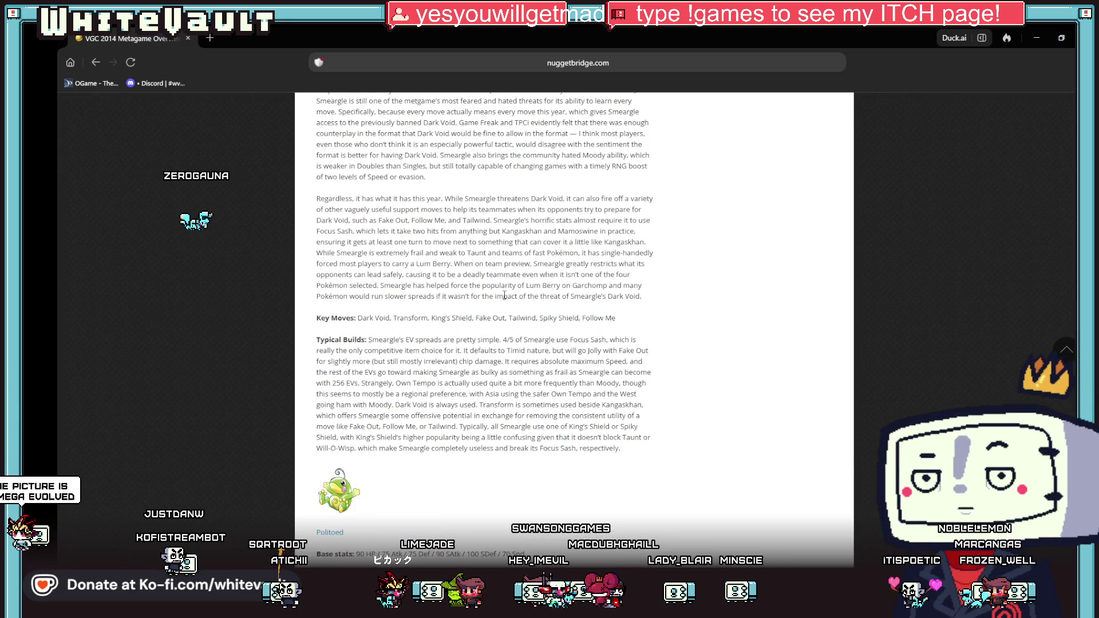
scroll(505, 296, down, 5)
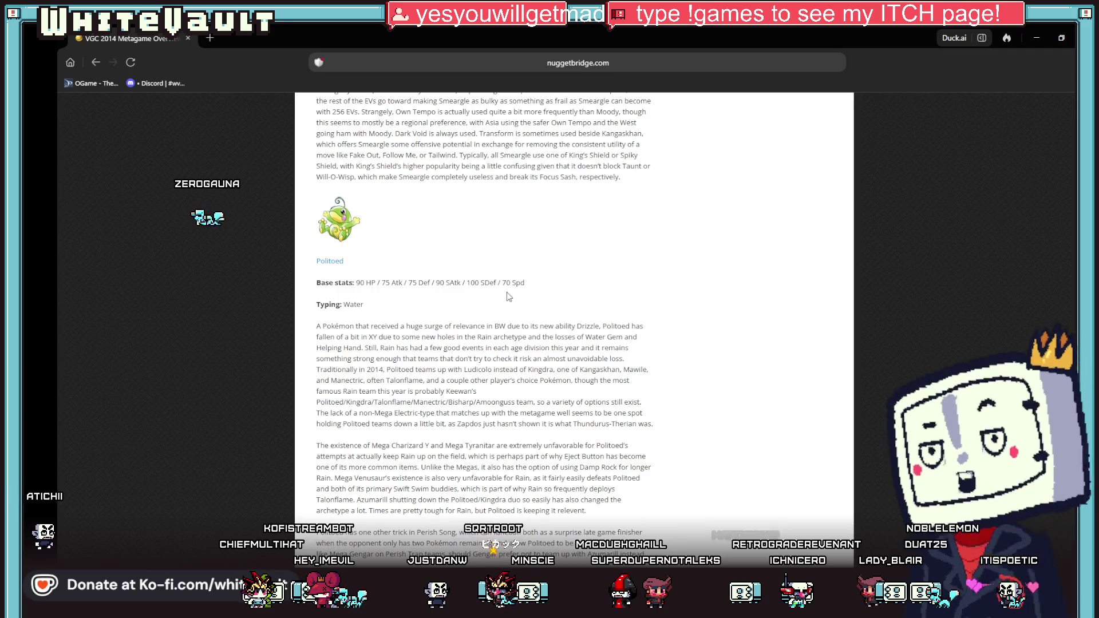
Continue down to the Conkeldurr entry and switch back to Aseprite.
scroll(535, 274, down, 10)
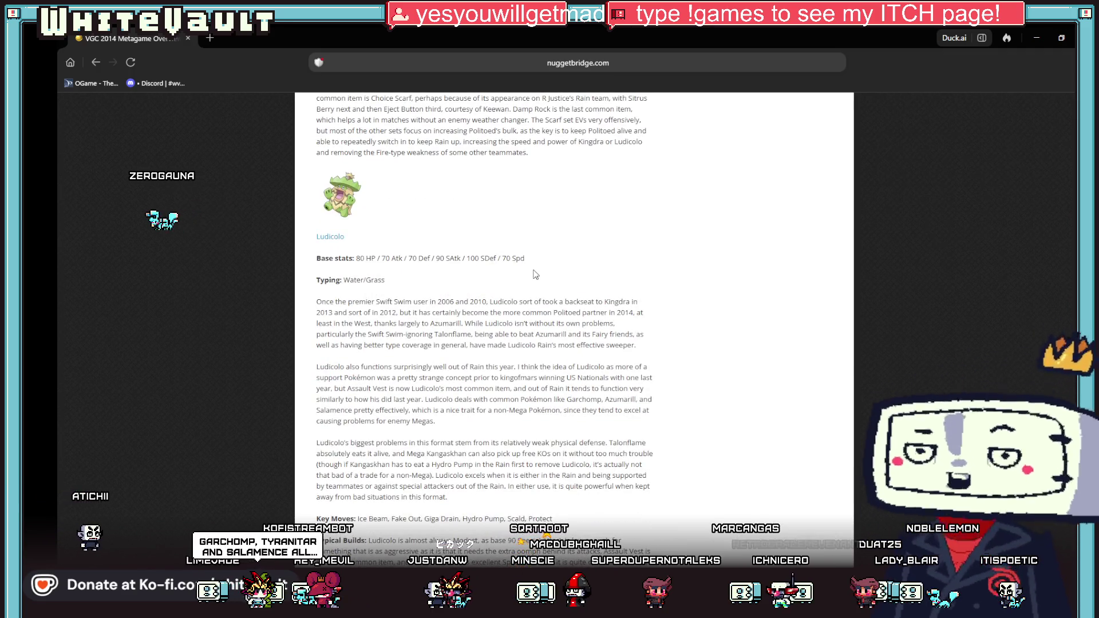
scroll(535, 275, down, 9)
scroll(538, 268, down, 10)
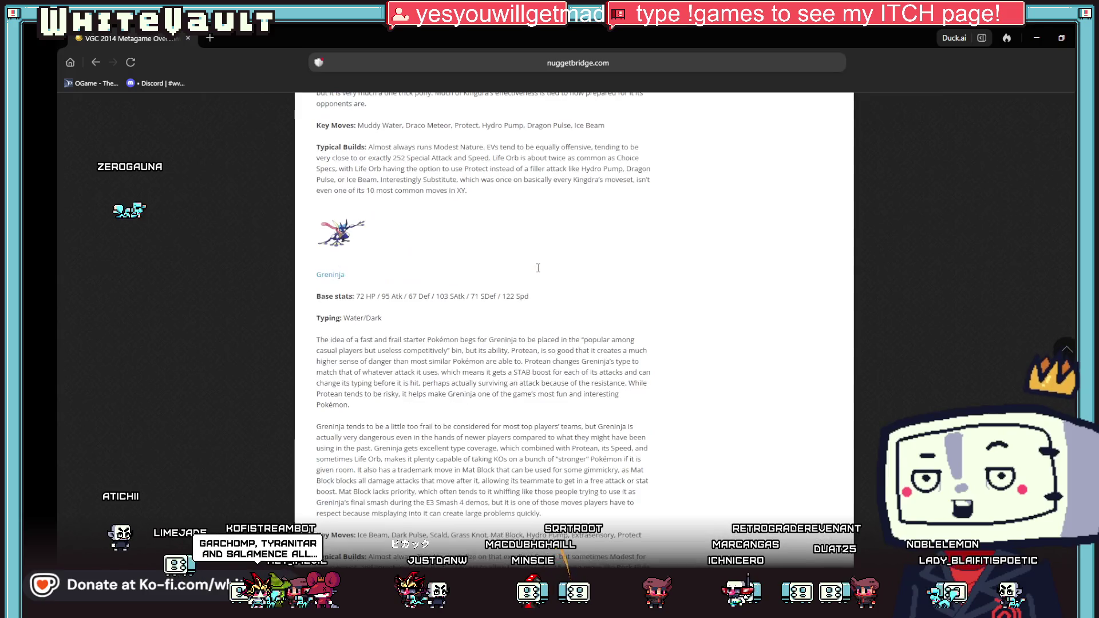
scroll(542, 279, down, 10)
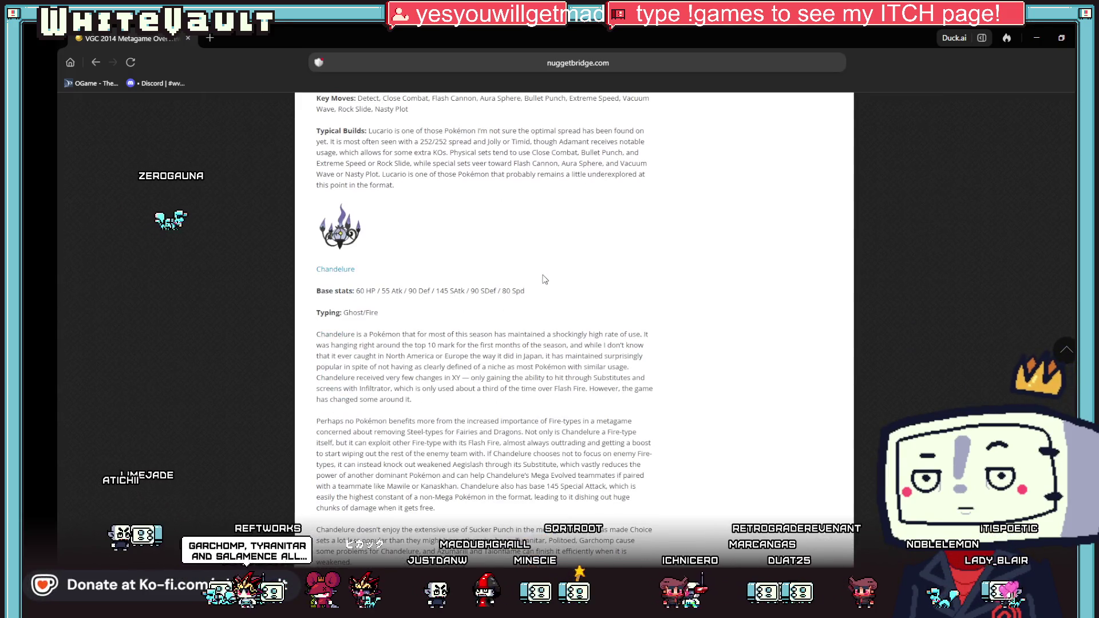
scroll(692, 357, down, 10)
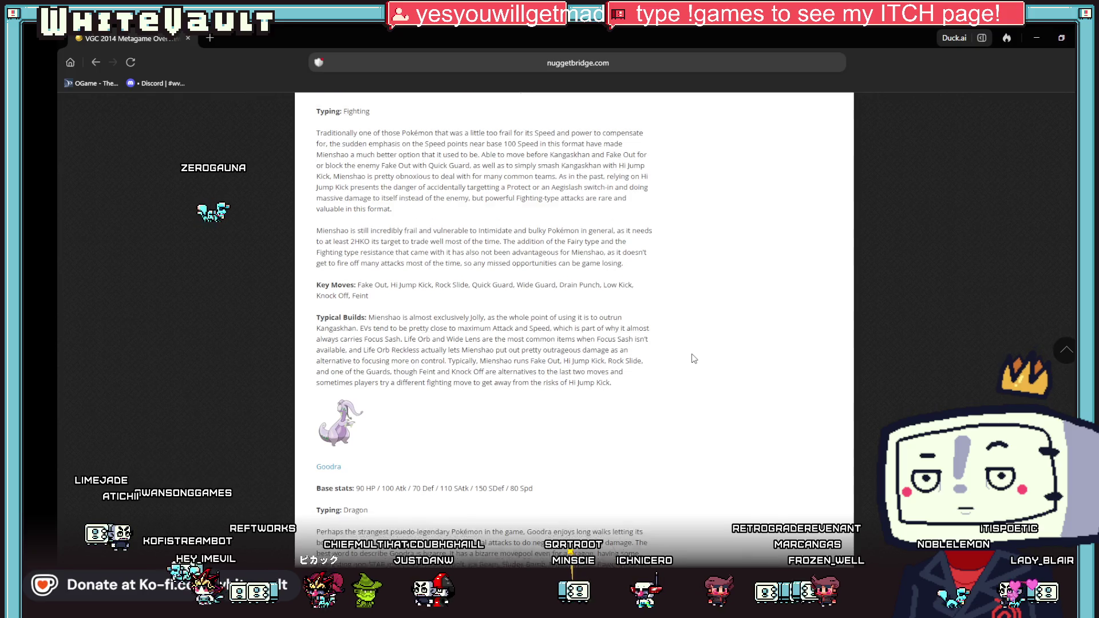
scroll(689, 356, down, 10)
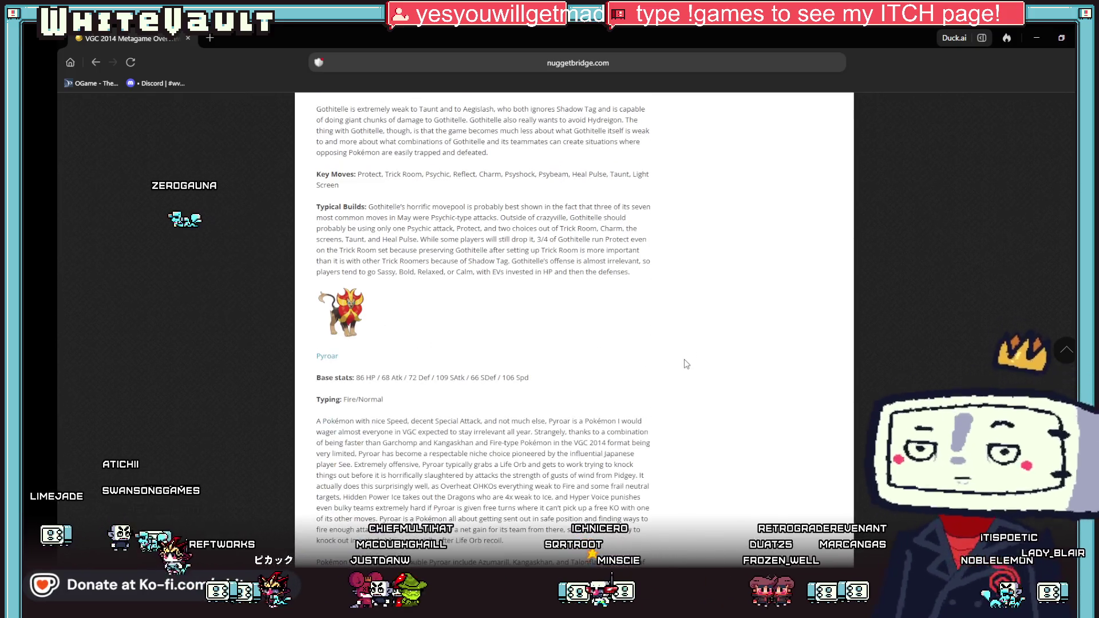
scroll(686, 364, down, 10)
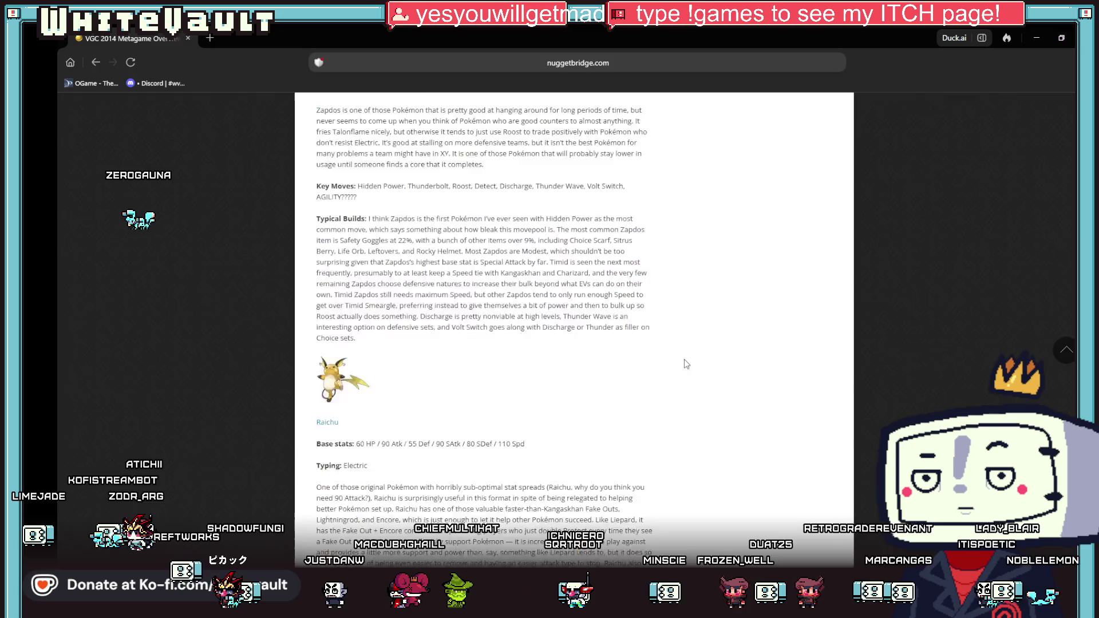
scroll(686, 364, down, 2)
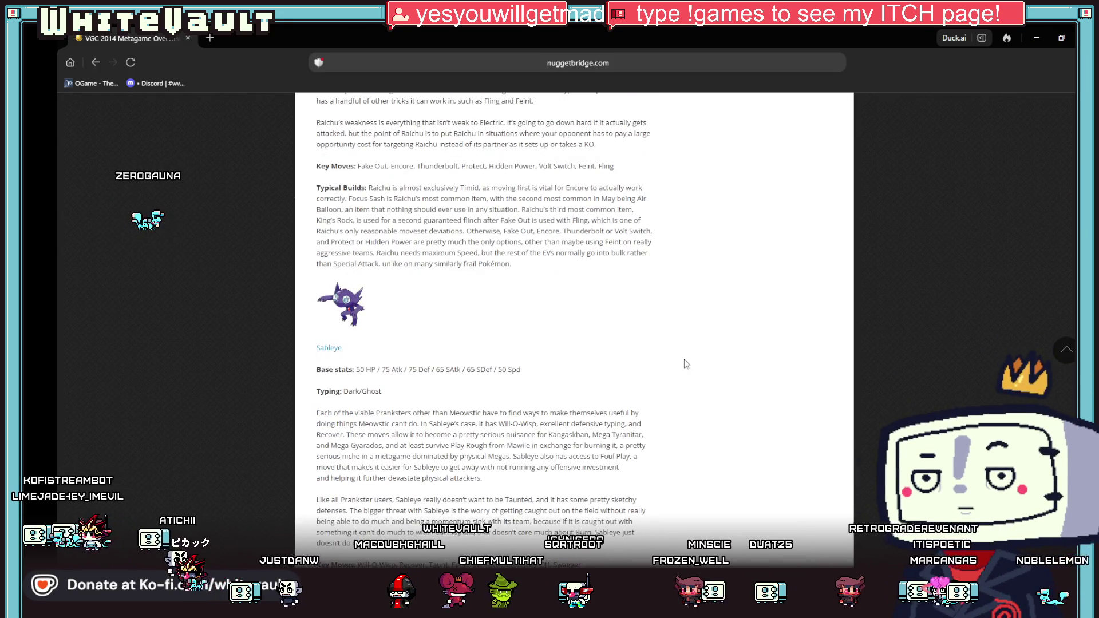
scroll(570, 329, down, 3)
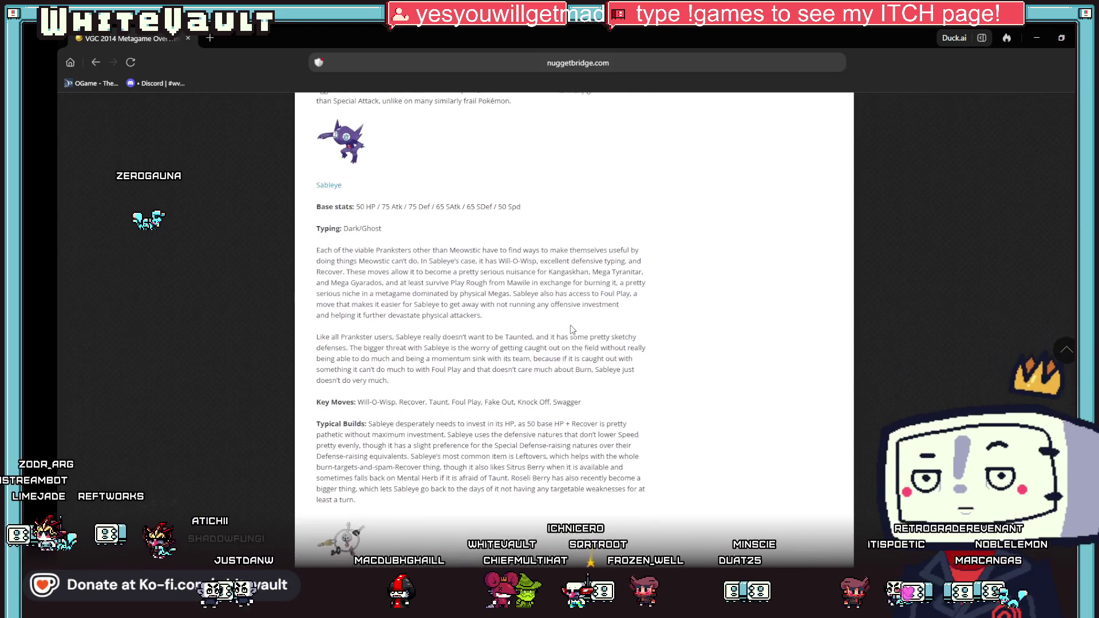
scroll(570, 329, down, 3)
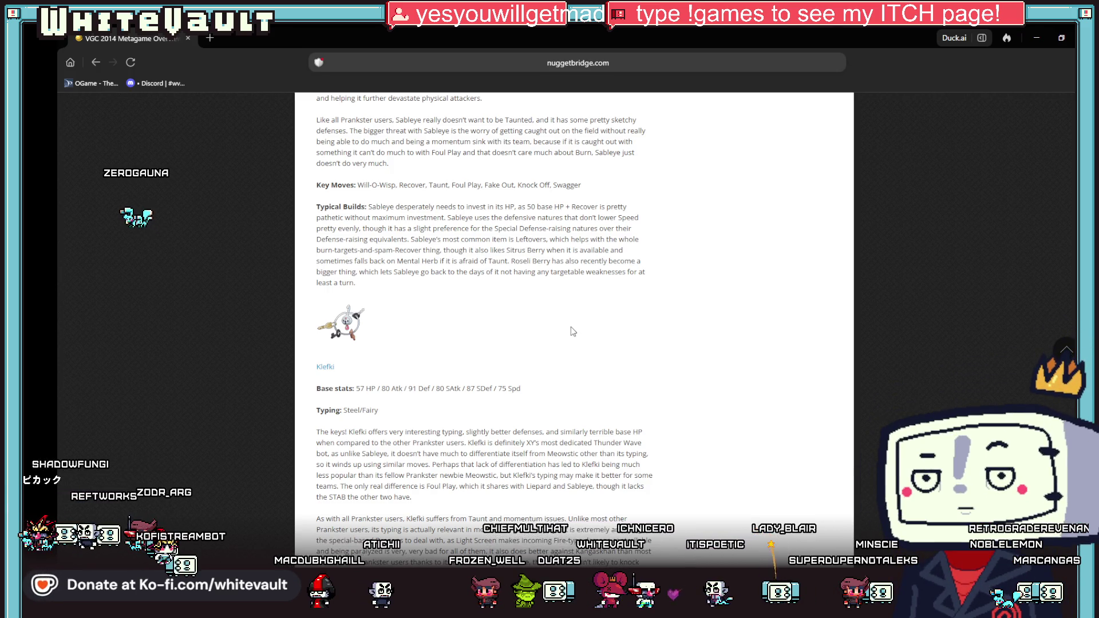
scroll(506, 220, down, 20)
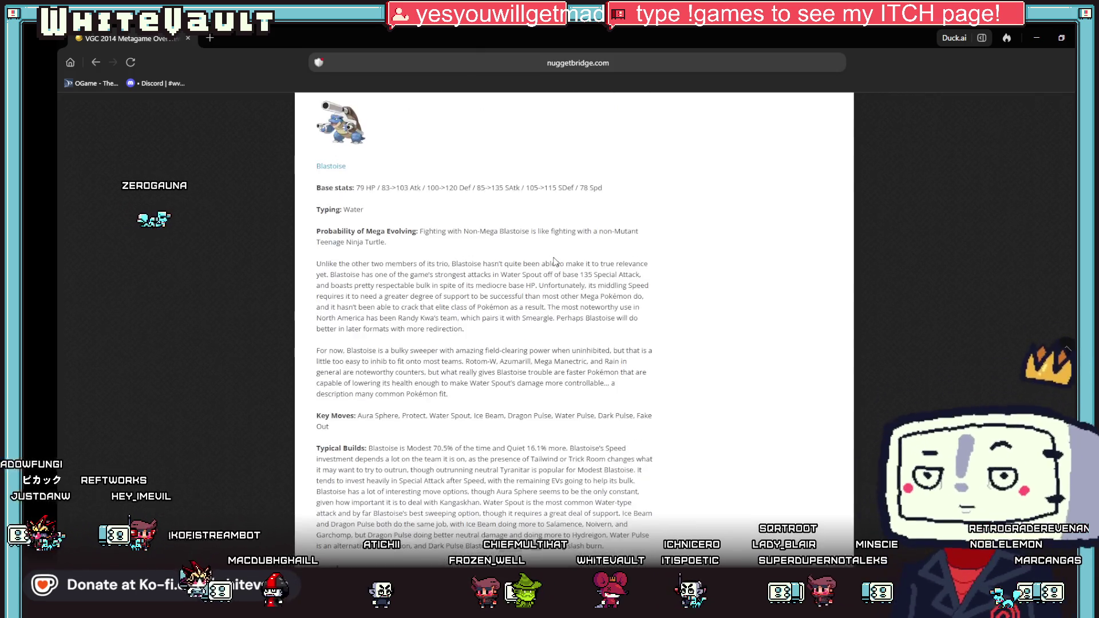
scroll(555, 262, down, 20)
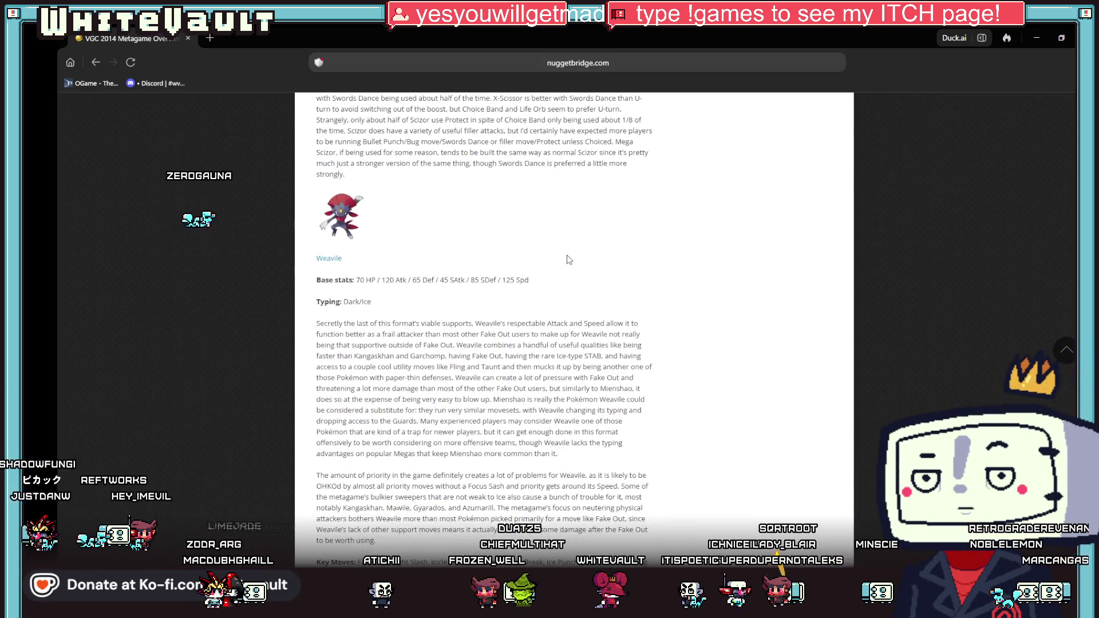
scroll(572, 262, down, 10)
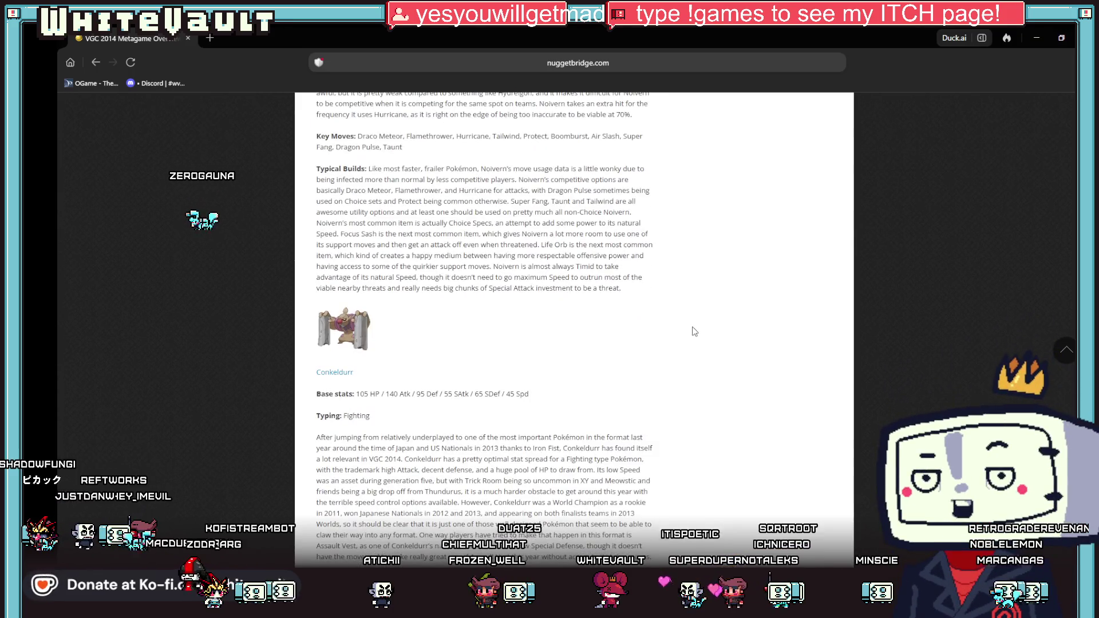
key(alt+Tab)
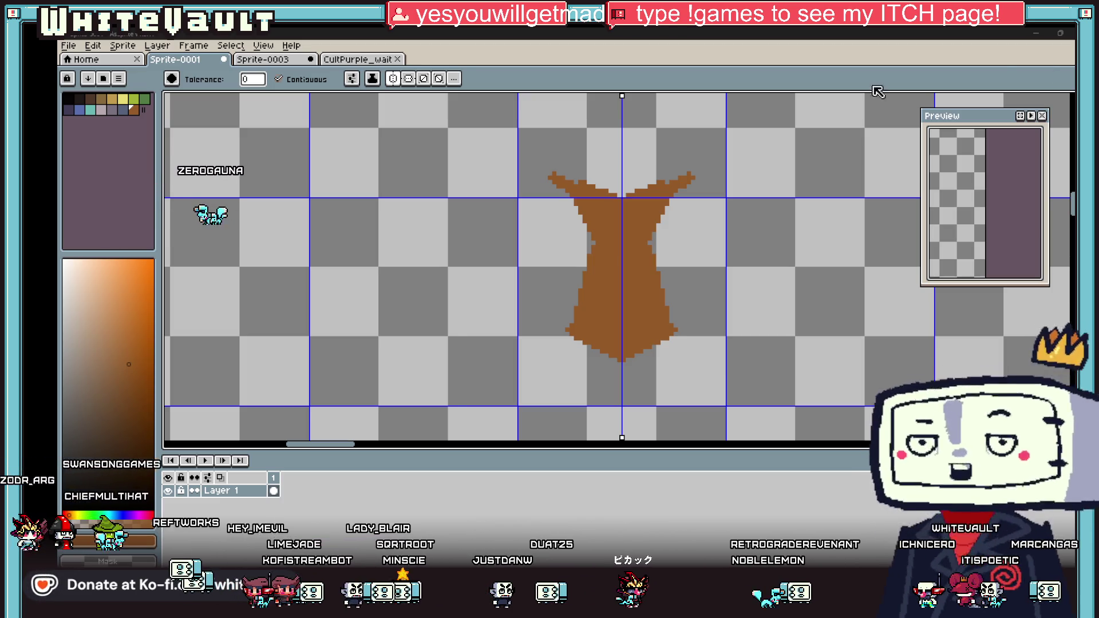
scroll(668, 179, down, 2)
scroll(668, 179, up, 1)
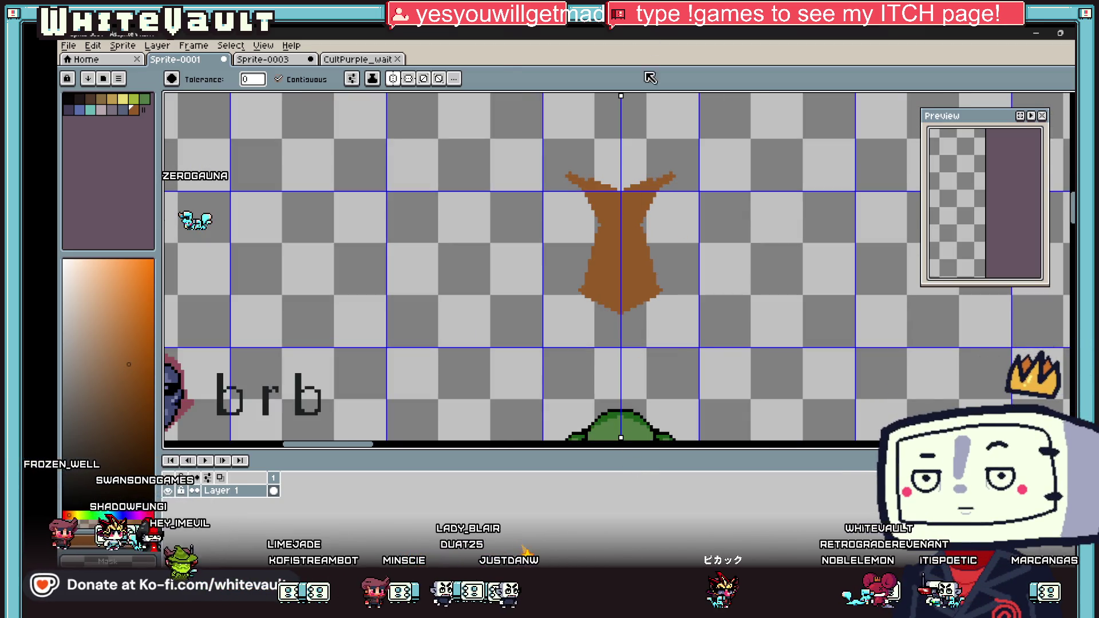
Pick black and outline the trunk's top and left edge, mirrored to the right.
key(i)
alt+click(599, 316)
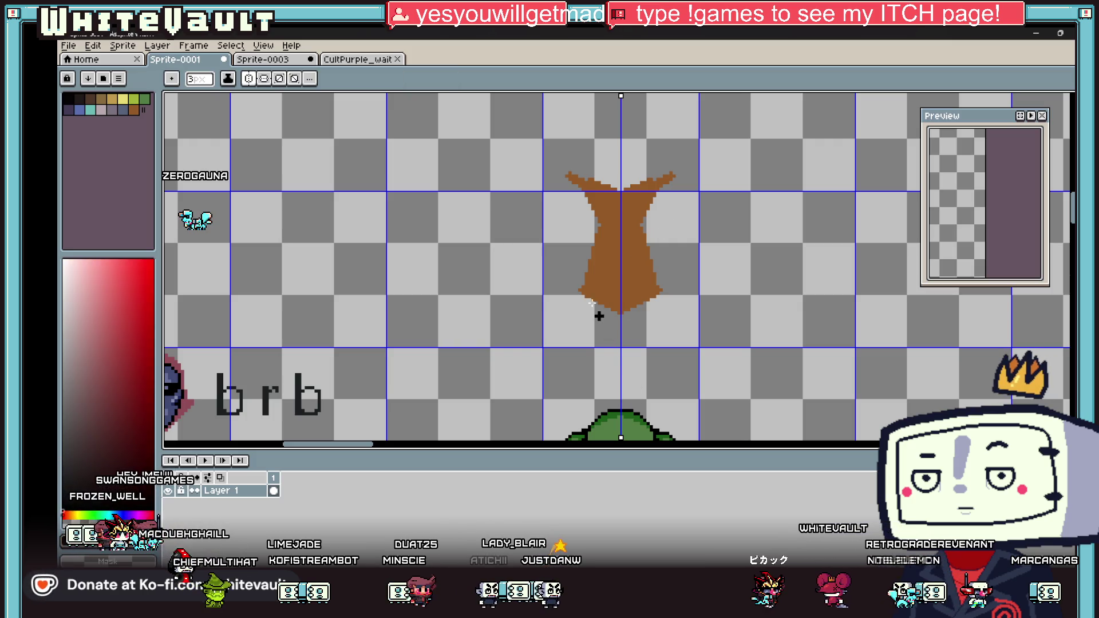
scroll(583, 287, up, 2)
scroll(617, 148, down, 2)
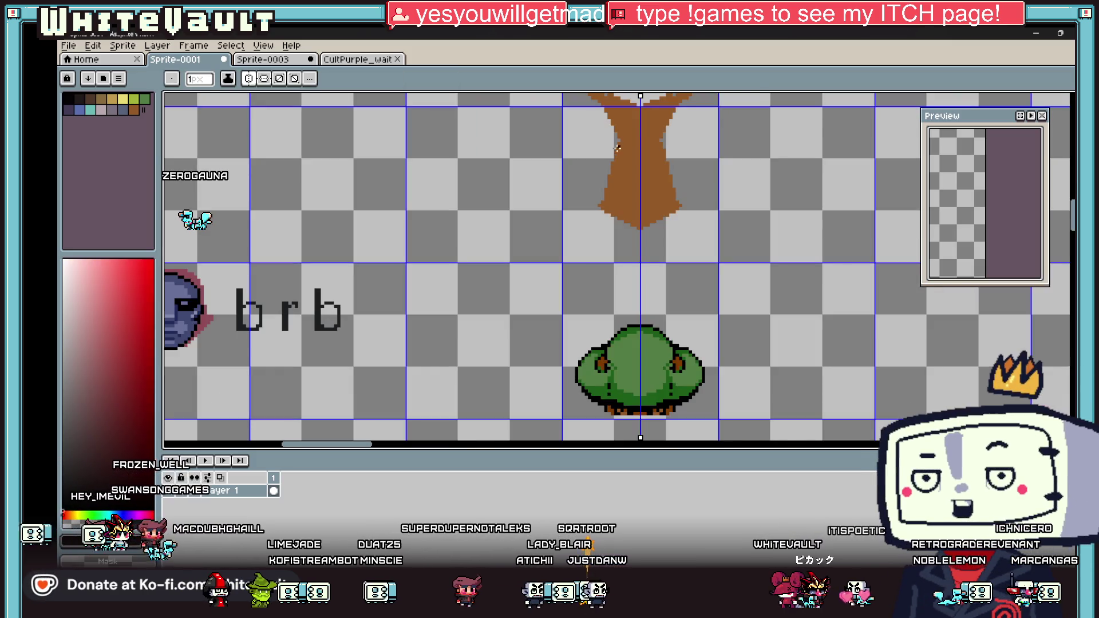
scroll(619, 141, up, 1)
scroll(615, 143, up, 1)
click(617, 144)
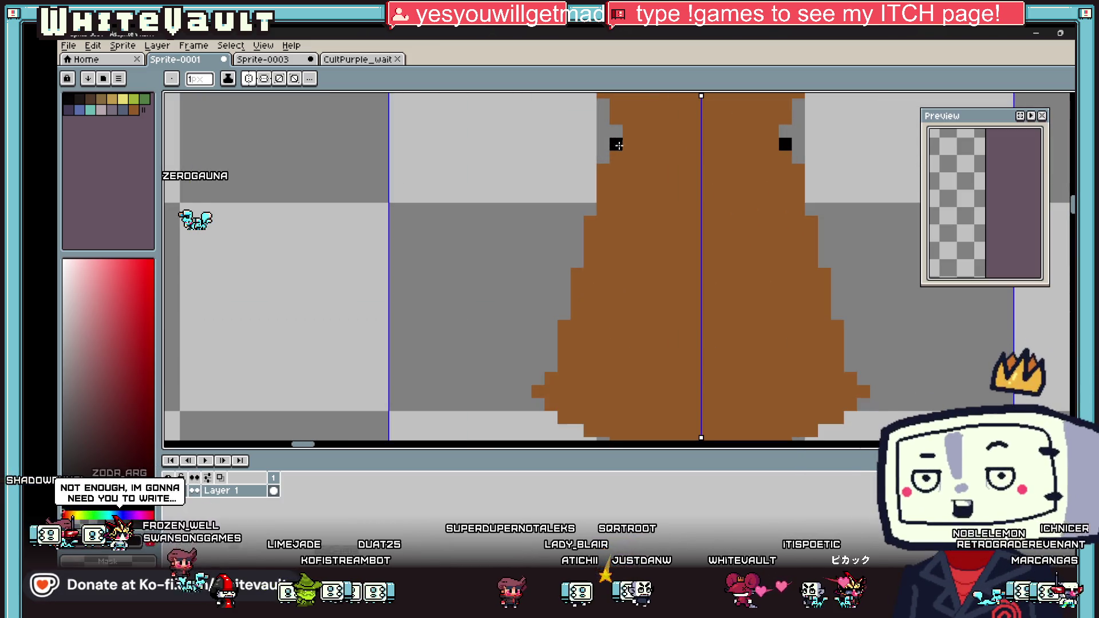
mouse_move(604, 170)
mouse_down()
mouse_move(593, 255)
mouse_move(564, 320)
mouse_move(579, 256)
mouse_up()
Extend the black outline down the flaring sides, add root lines and outline the base tips.
scroll(578, 302, down, 2)
scroll(578, 309, up, 3)
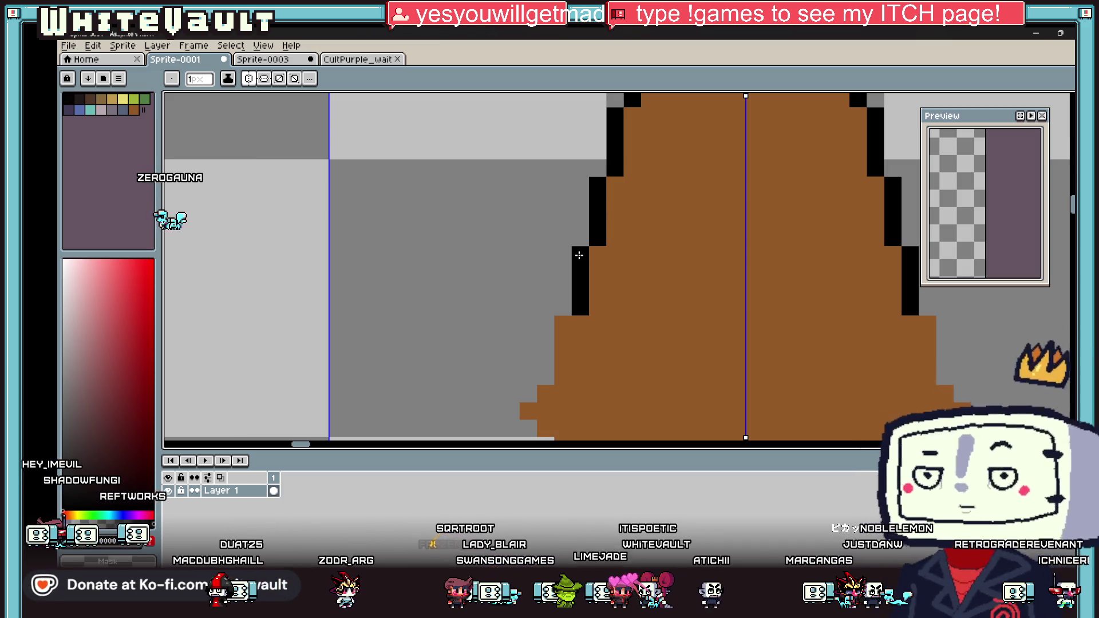
scroll(581, 233, down, 2)
scroll(570, 295, up, 2)
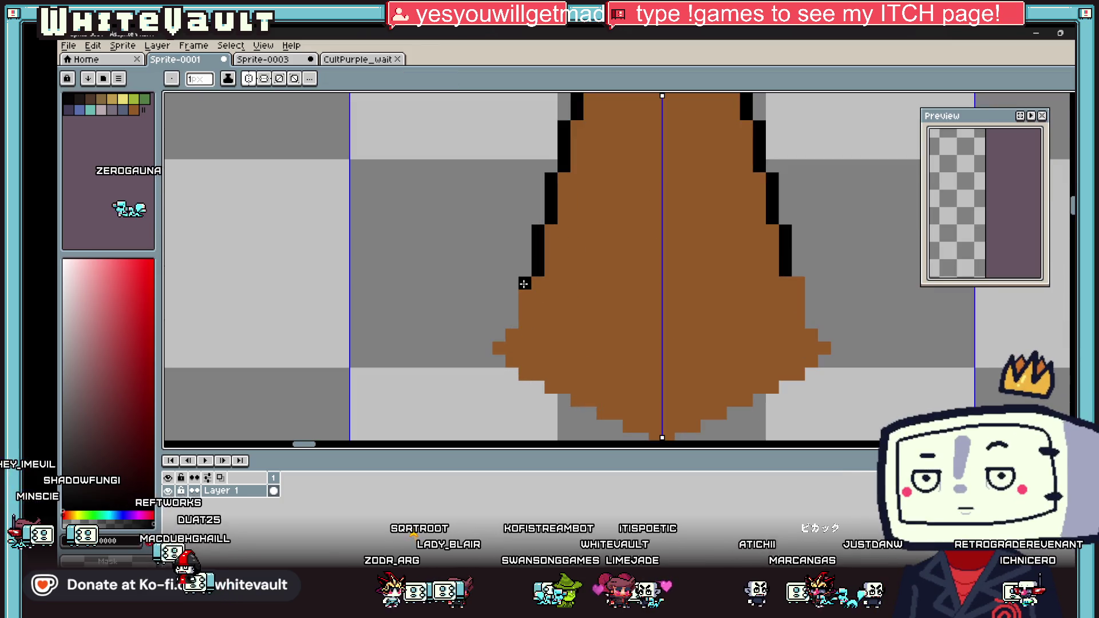
drag(524, 284, 523, 322)
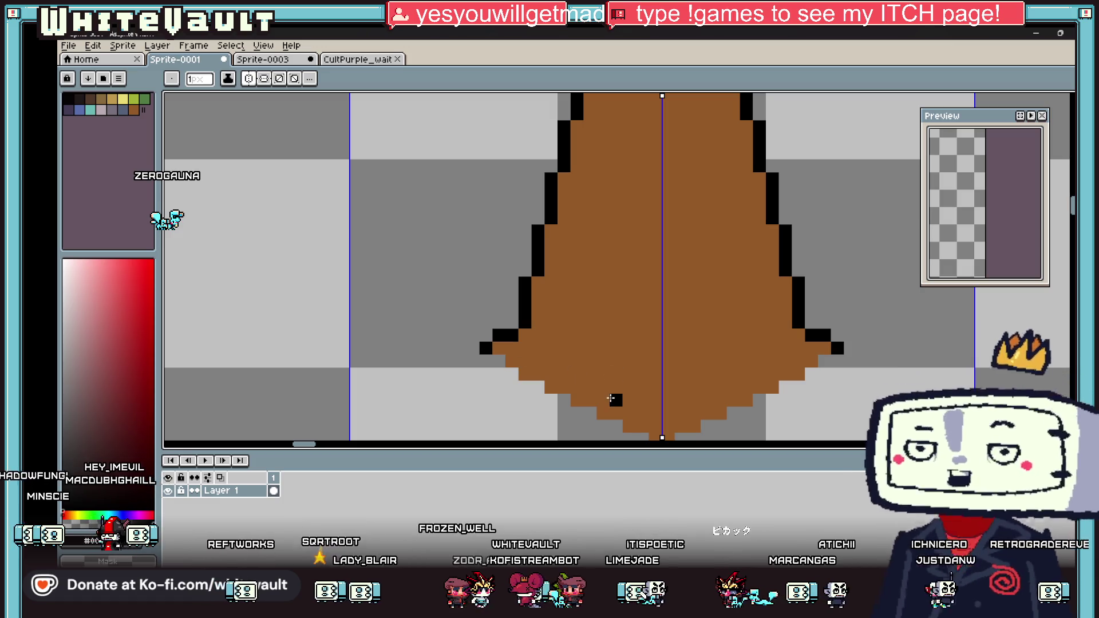
drag(616, 413, 616, 375)
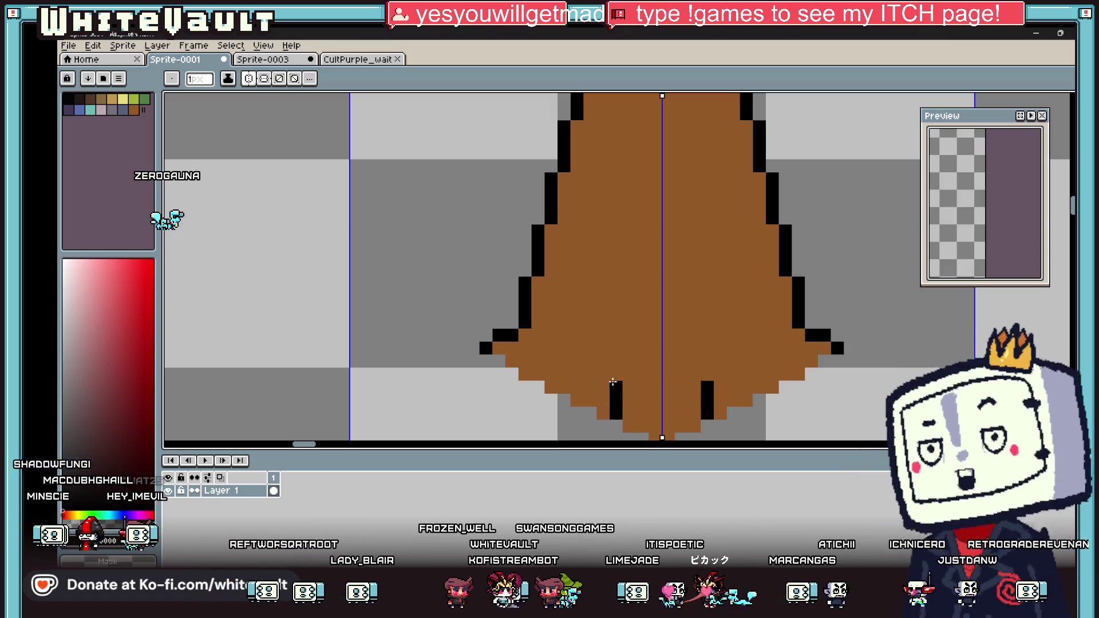
click(642, 346)
scroll(642, 346, down, 3)
scroll(740, 293, up, 2)
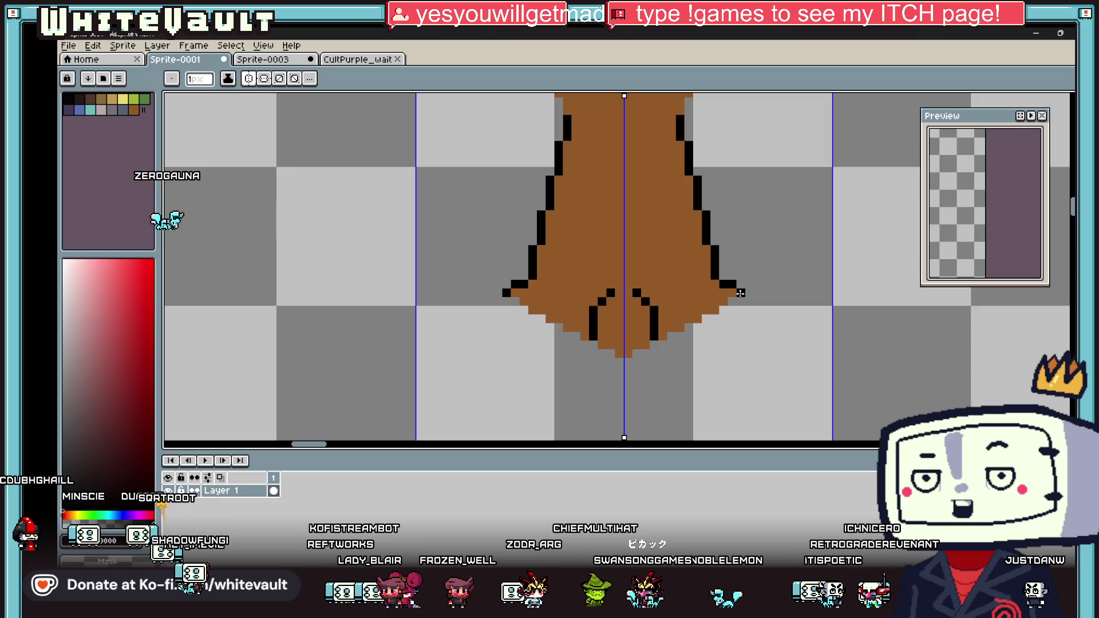
drag(740, 292, 749, 292)
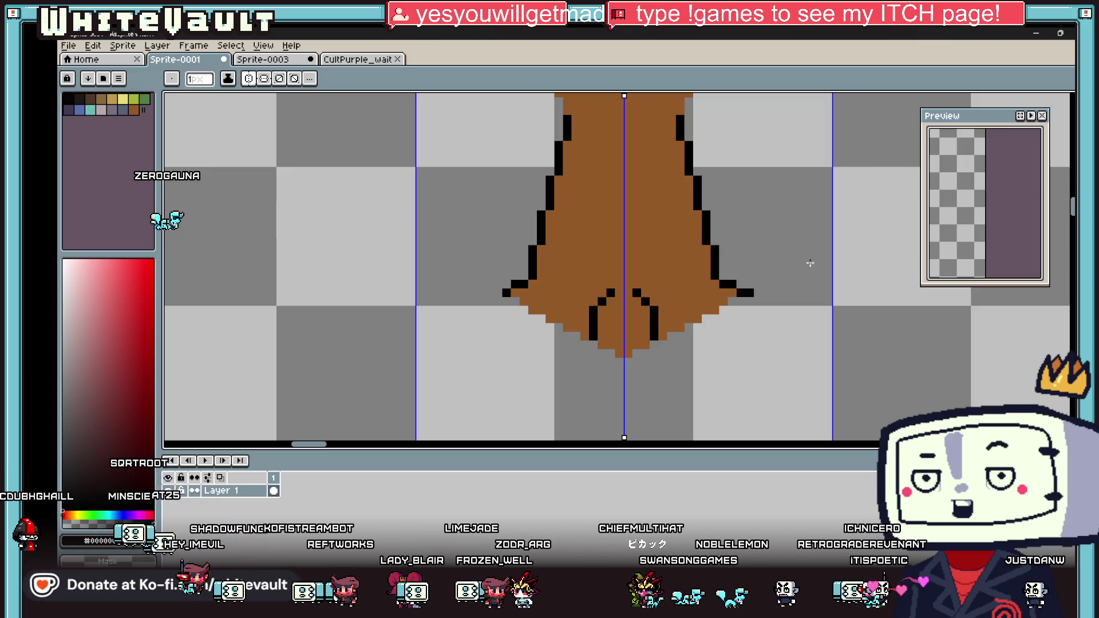
Paint dark brown shading beside the root lines at the trunk base.
alt+click(590, 258)
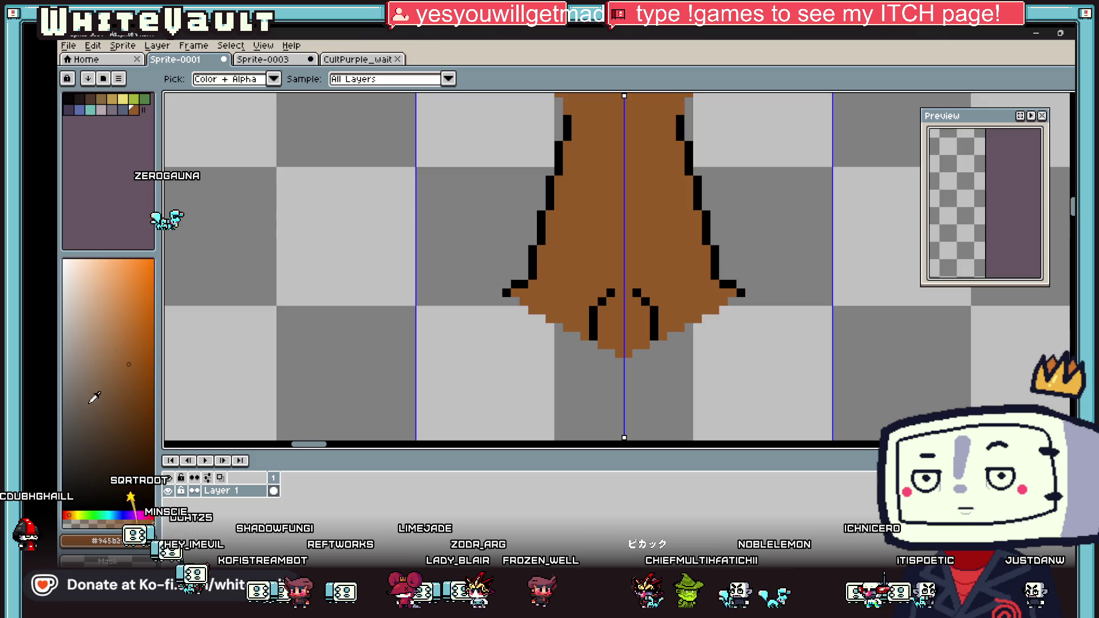
scroll(562, 318, up, 4)
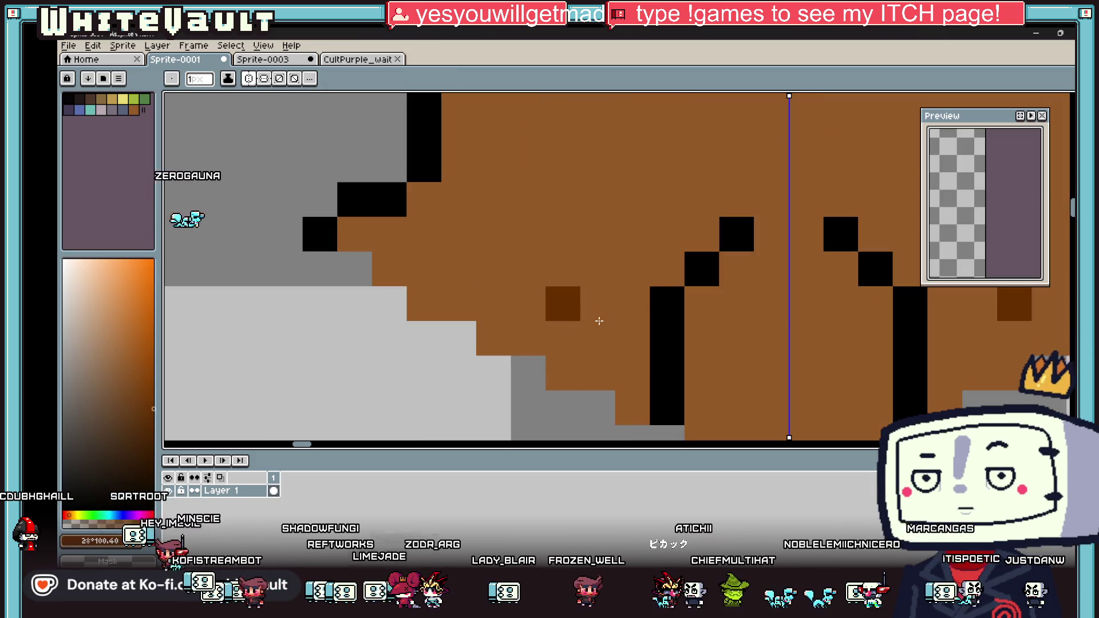
mouse_move(598, 321)
mouse_down()
mouse_move(613, 302)
mouse_move(601, 270)
mouse_move(669, 274)
mouse_move(518, 306)
mouse_move(446, 294)
mouse_up()
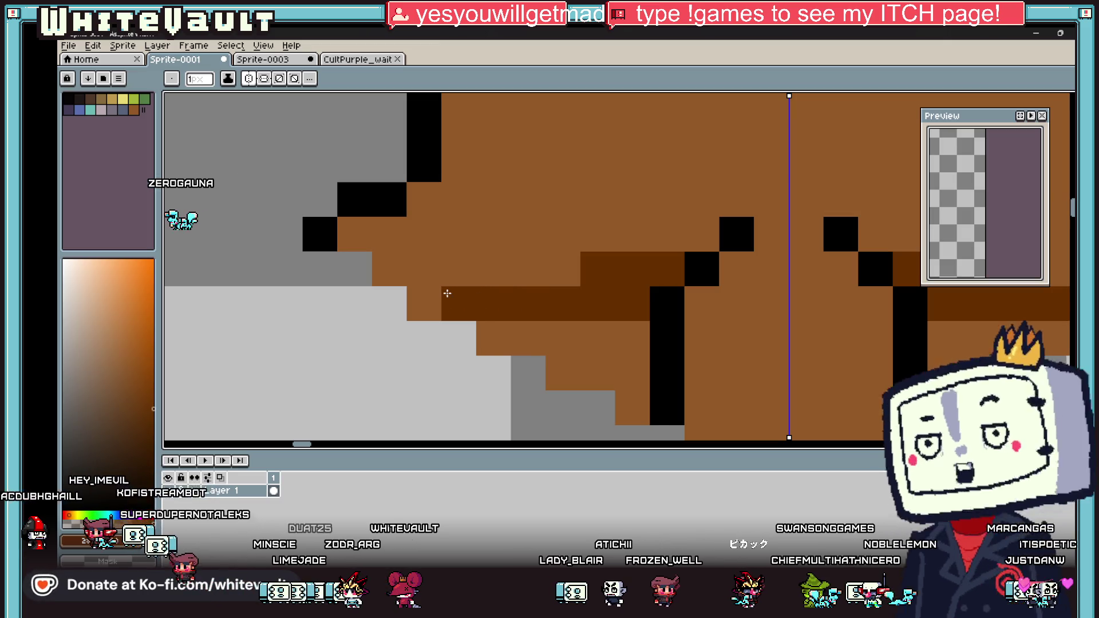
click(555, 343)
scroll(572, 347, down, 4)
Add a black pixel to the root outline and trim excess dark brown root shading.
key(i)
scroll(587, 349, up, 2)
click(586, 349)
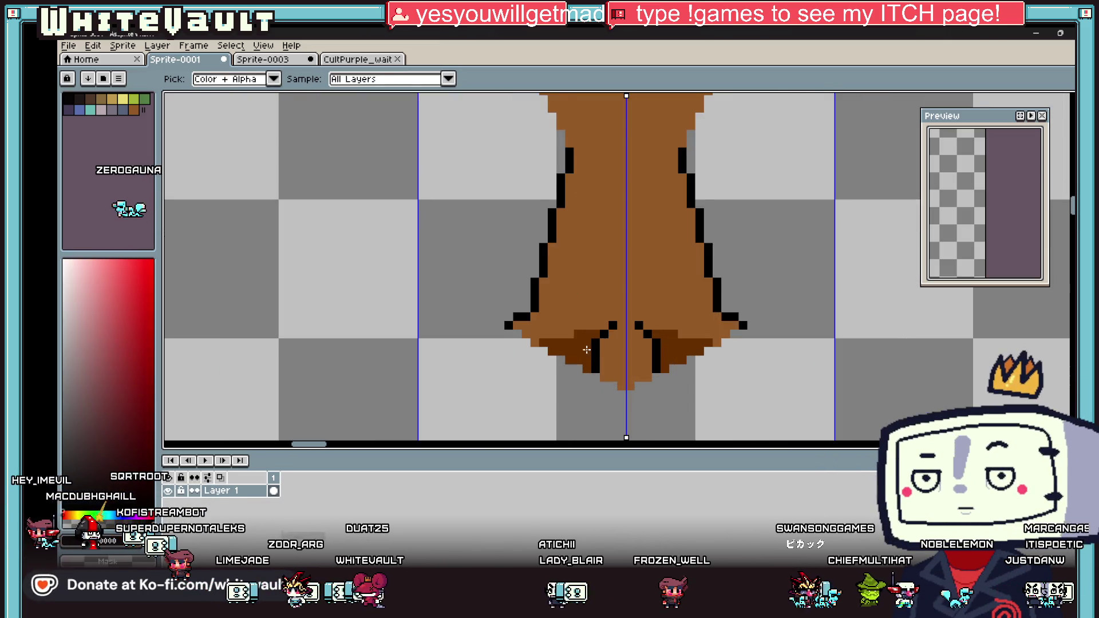
scroll(586, 349, up, 2)
key(b)
click(567, 348)
alt+click(515, 388)
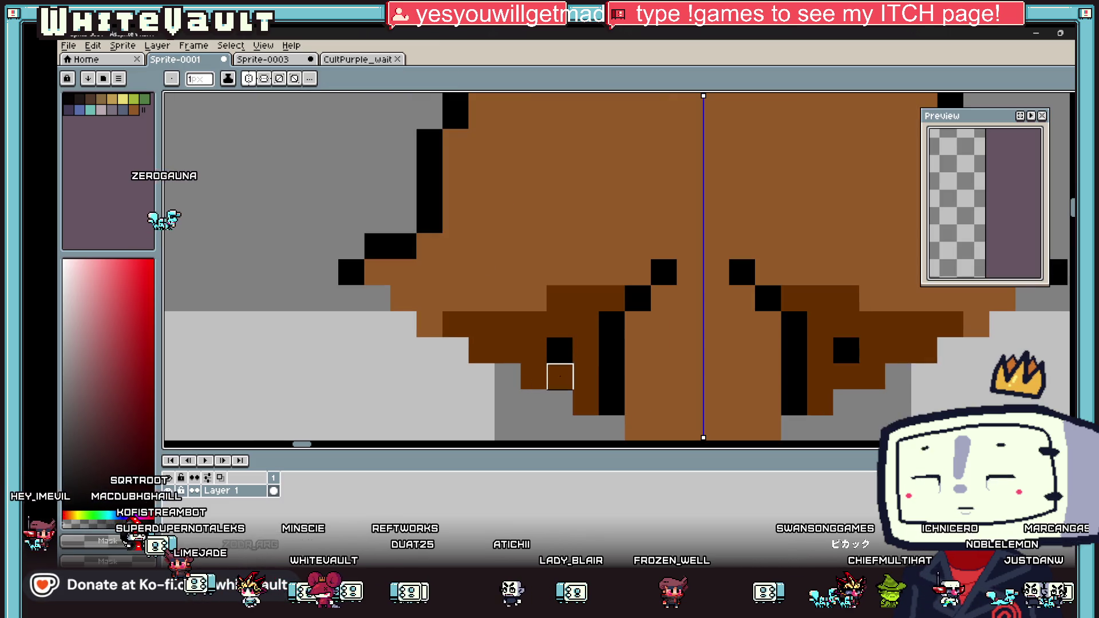
click(558, 376)
click(533, 376)
Patch the gap in the trunk's black side outline with a single pixel.
key(i)
scroll(629, 315, down, 3)
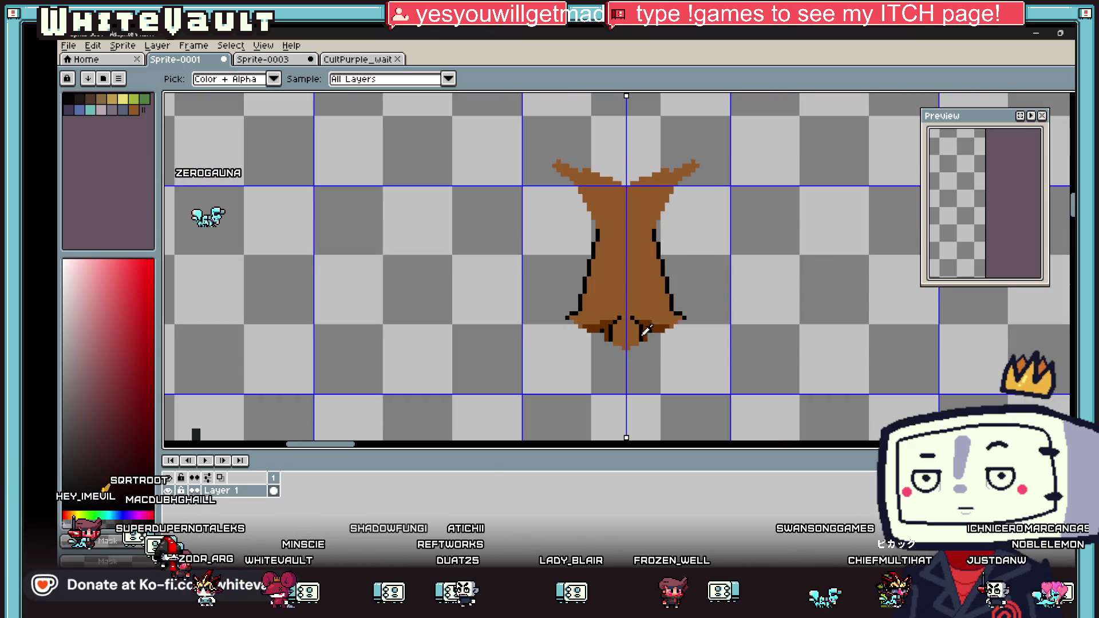
scroll(581, 337, up, 2)
scroll(601, 315, down, 4)
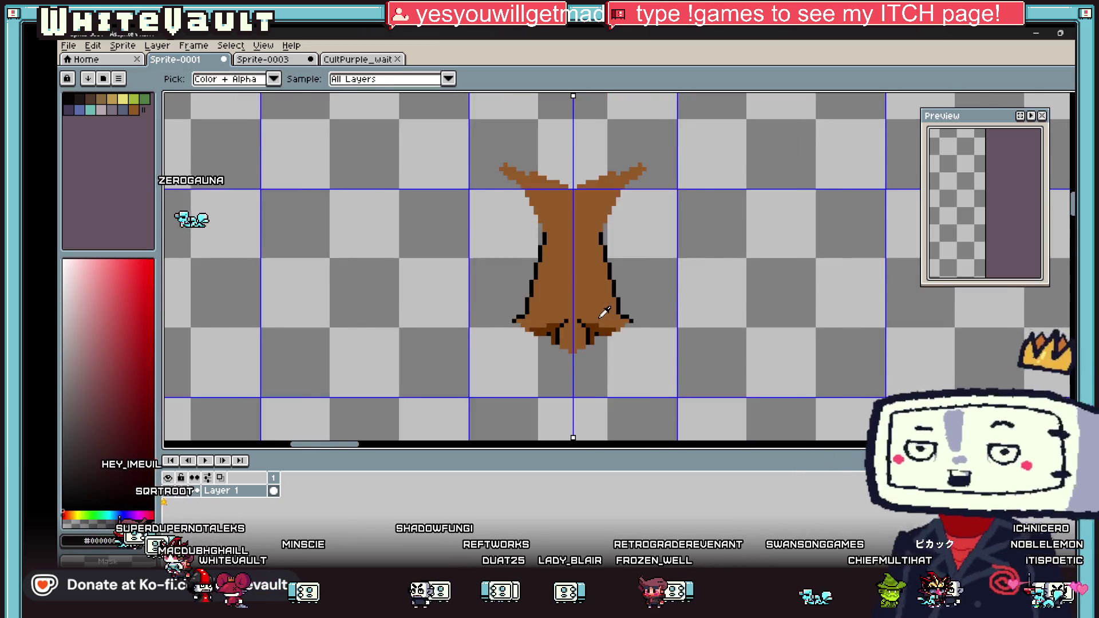
scroll(605, 309, up, 5)
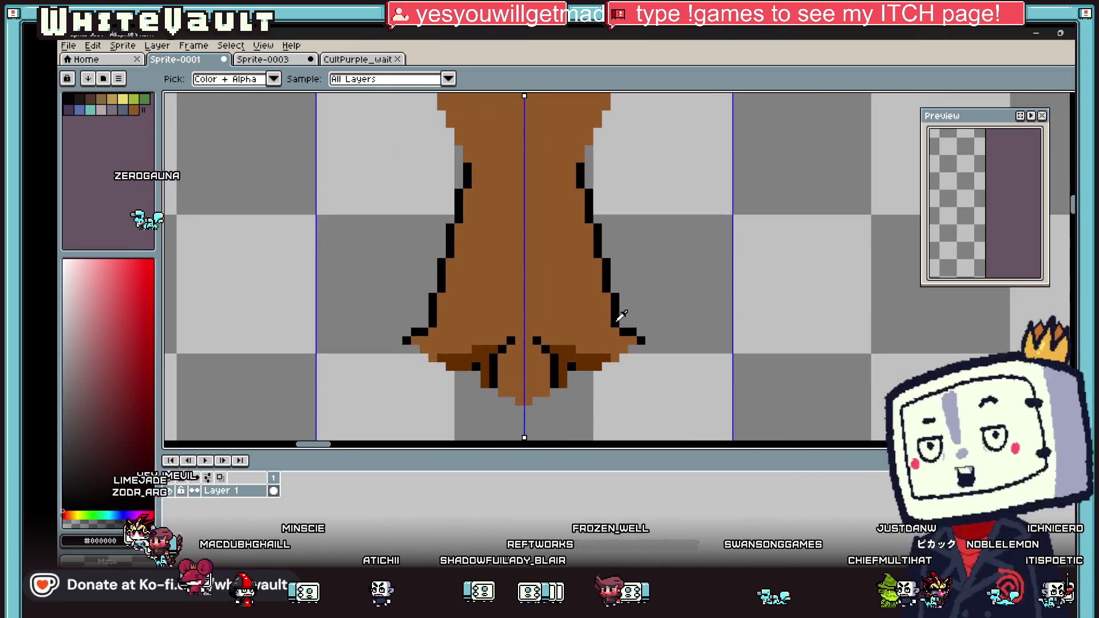
scroll(583, 257, down, 3)
key(b)
scroll(583, 257, up, 2)
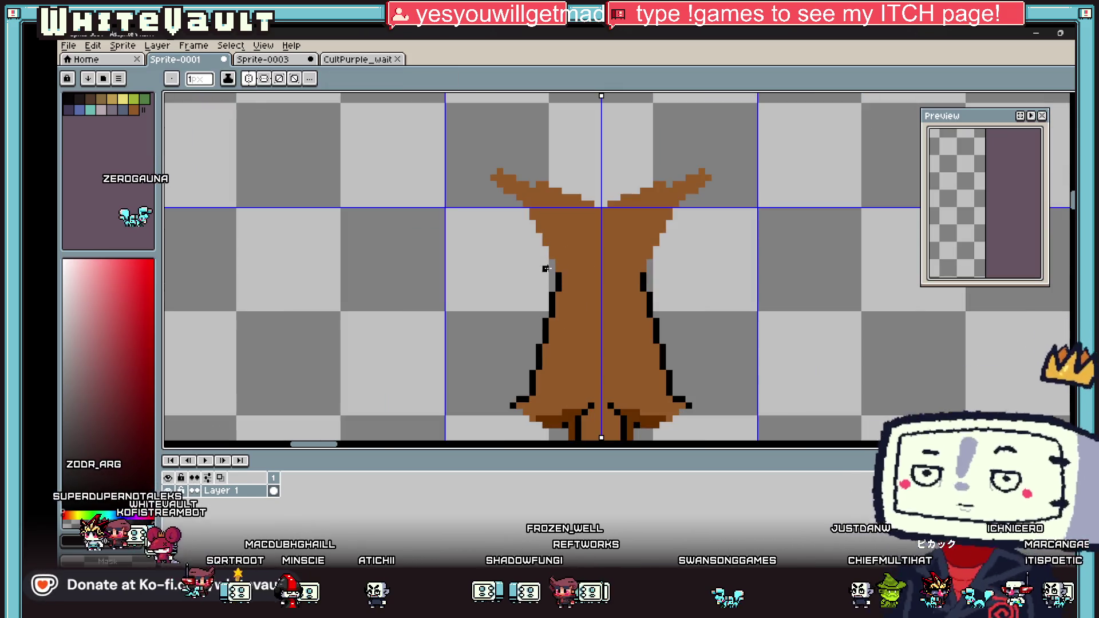
scroll(552, 264, up, 2)
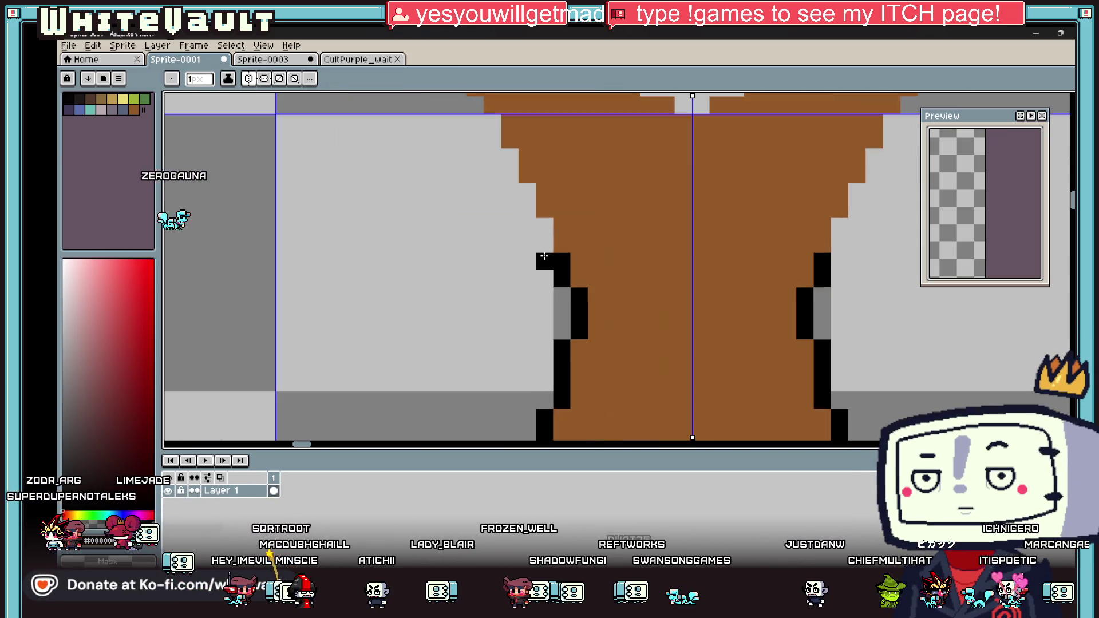
click(545, 230)
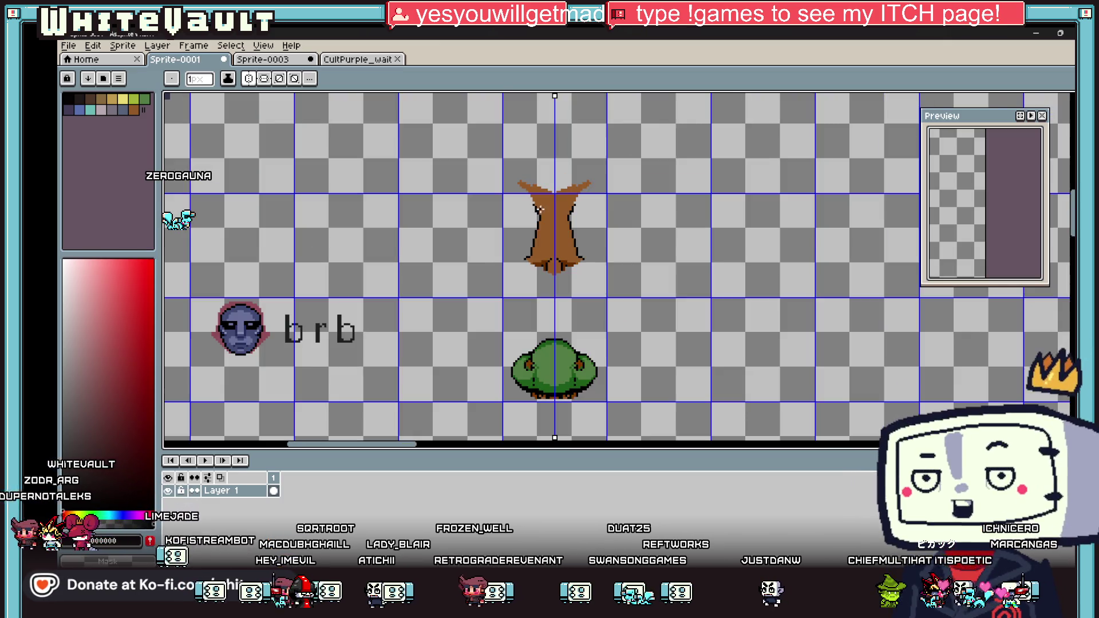
Sample the bush's green and enlarge the brush to 11 pixels for the canopy.
scroll(523, 211, down, 6)
key(i)
click(558, 346)
key(b)
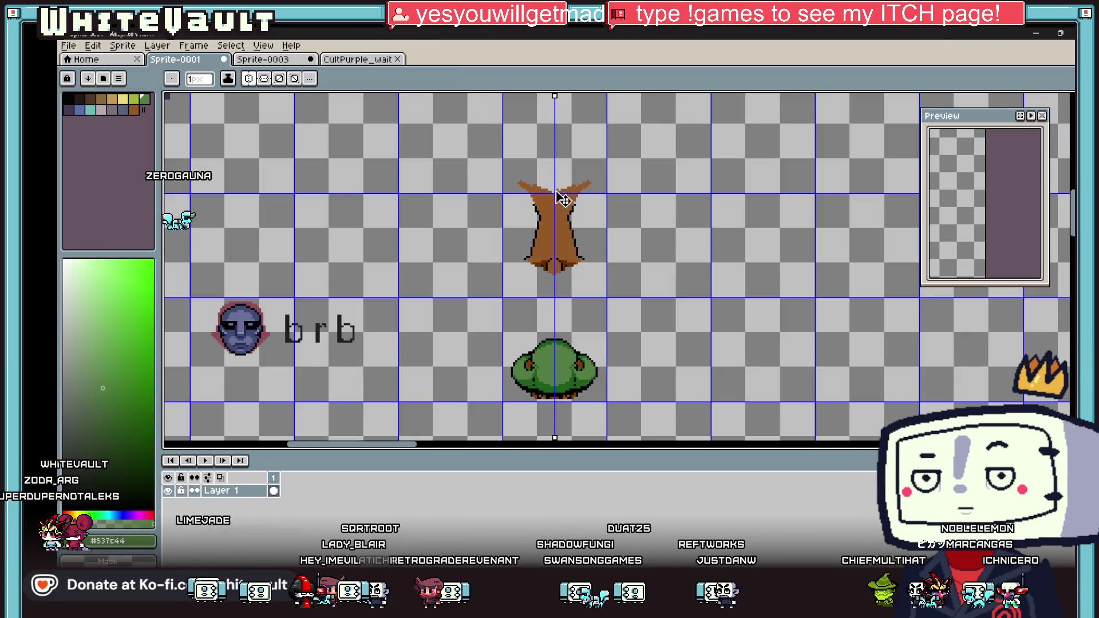
key(plus)
key(plus)
key(plus)
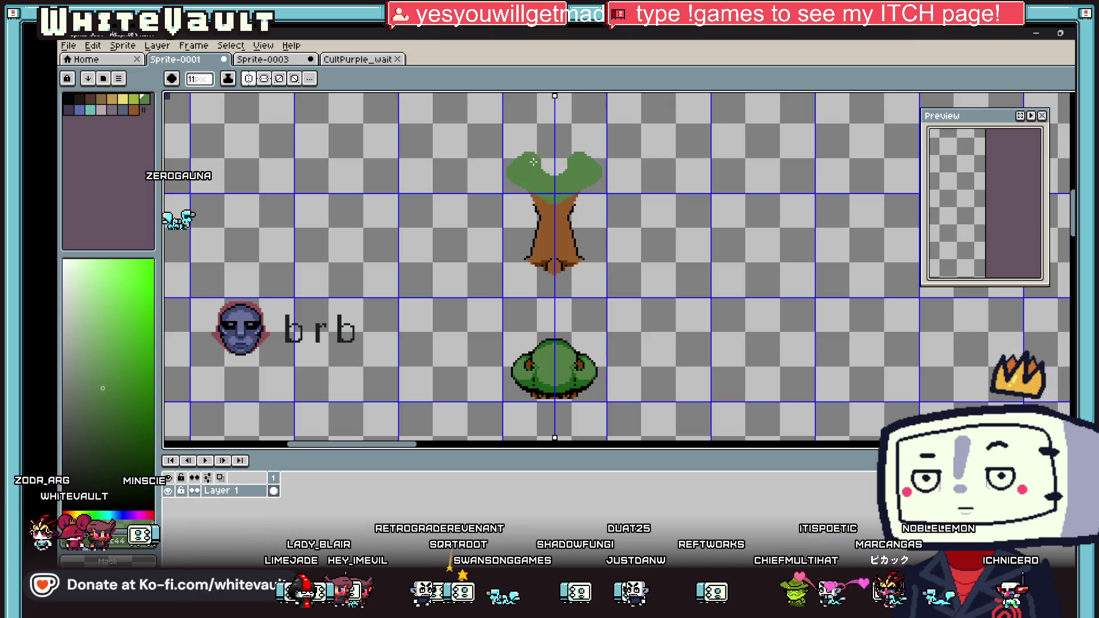
scroll(555, 169, down, 2)
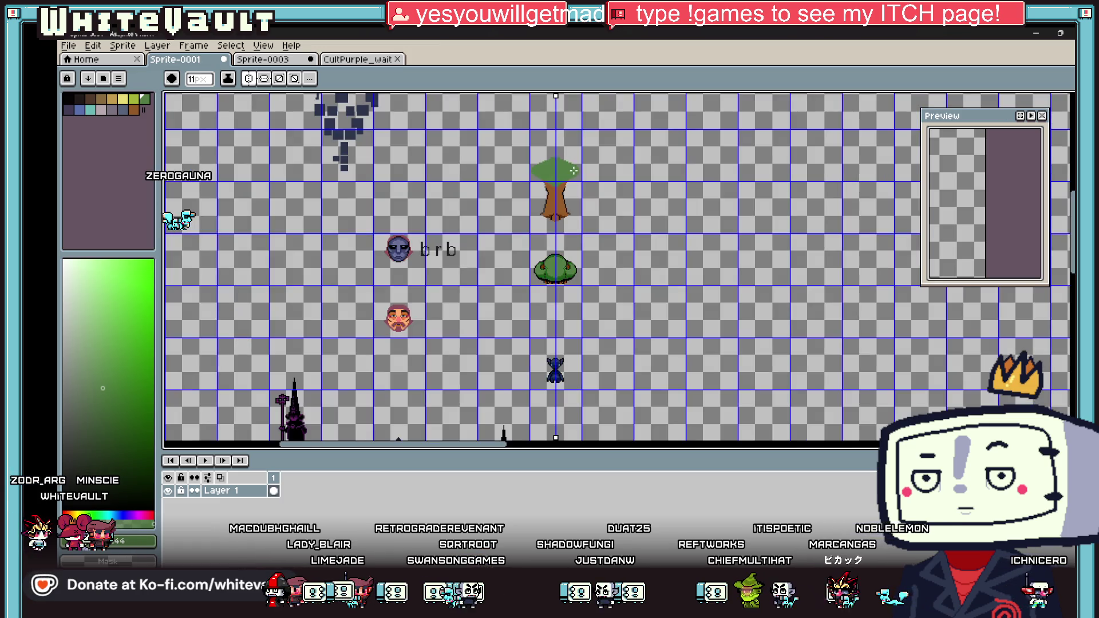
scroll(570, 170, up, 2)
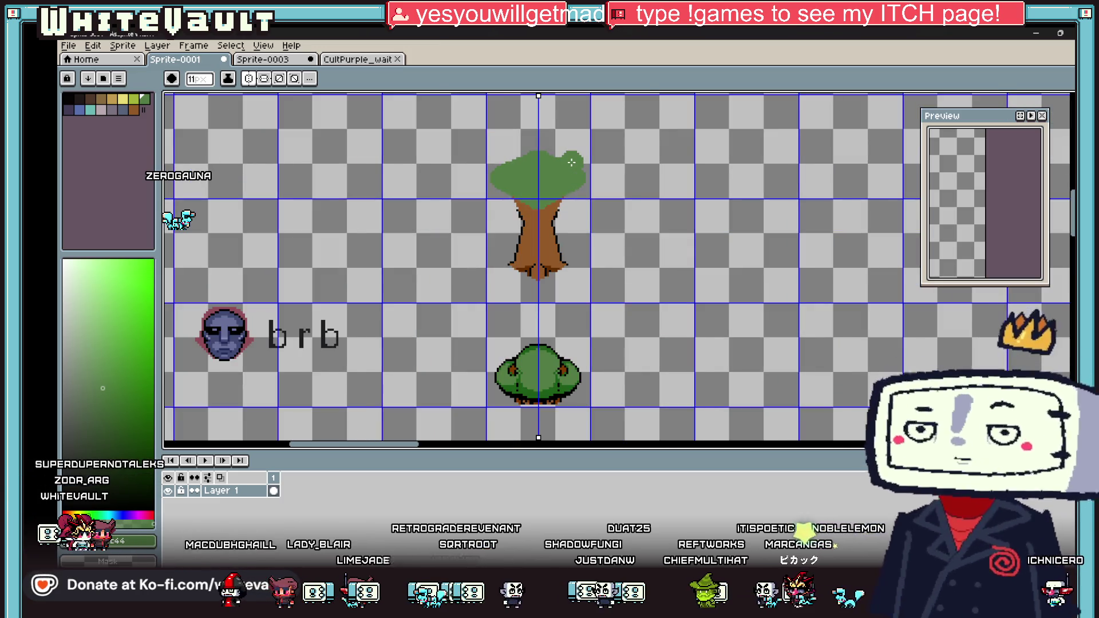
Pick black from the trunk outline and shrink the pencil to 3 pixels.
key(i)
scroll(564, 206, up, 2)
alt+click(553, 202)
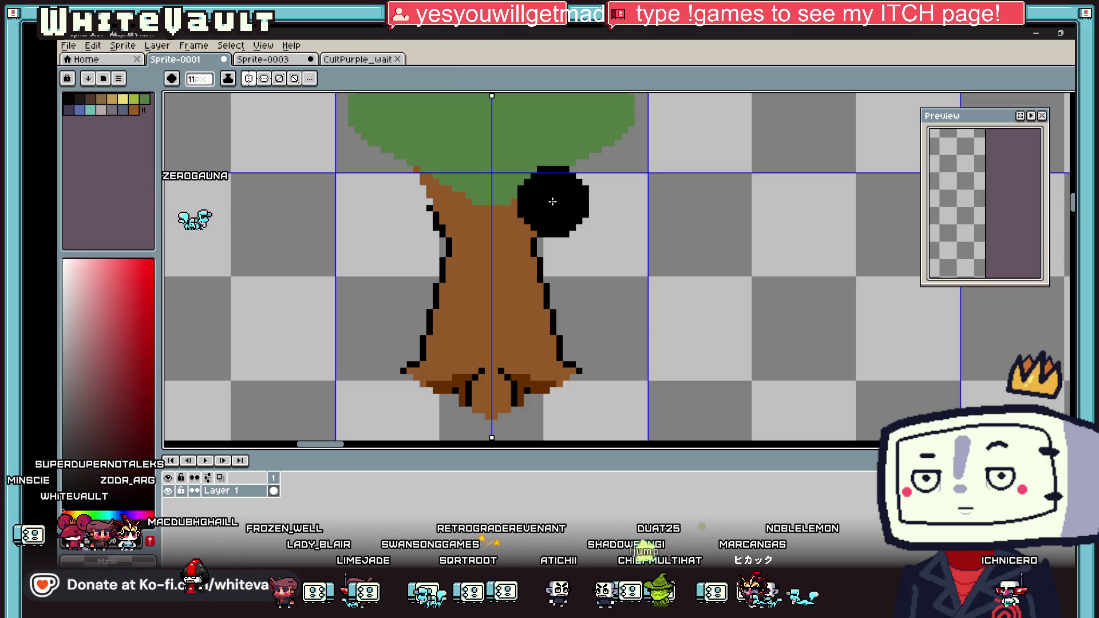
key(minus)
key(minus)
key(minus)
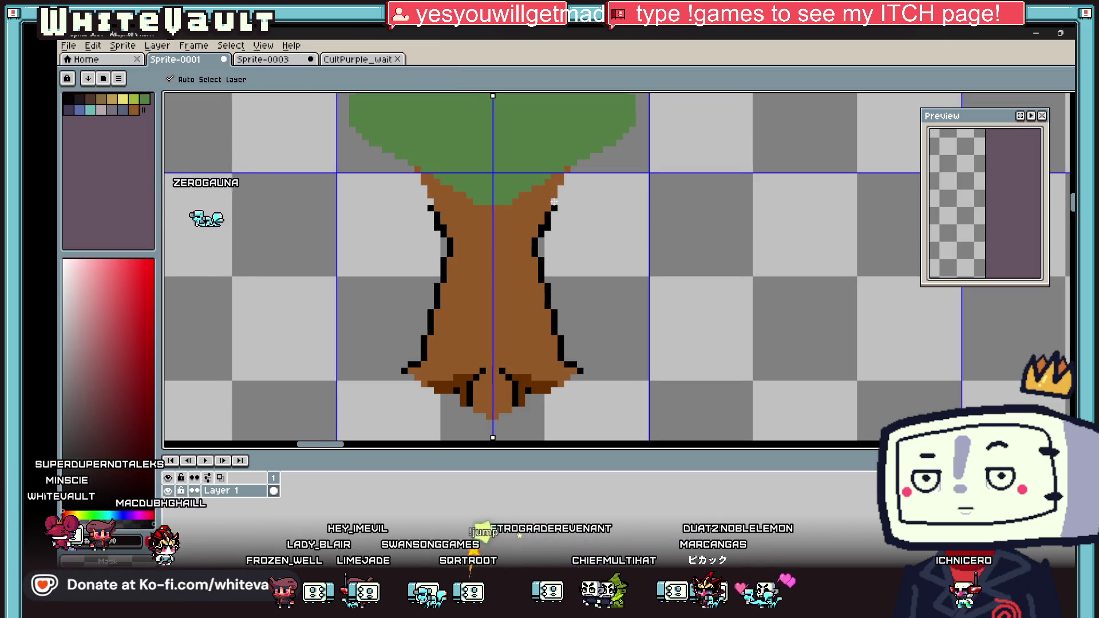
scroll(555, 202, up, 2)
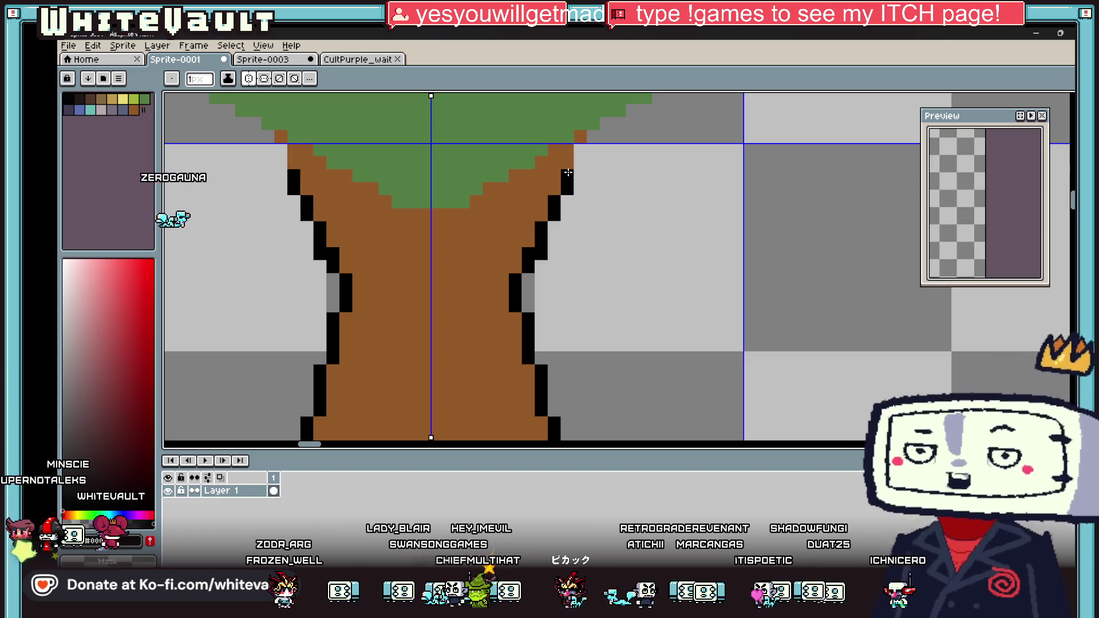
Add black outline pixels along the upper trunk edges toward the canopy.
key(i)
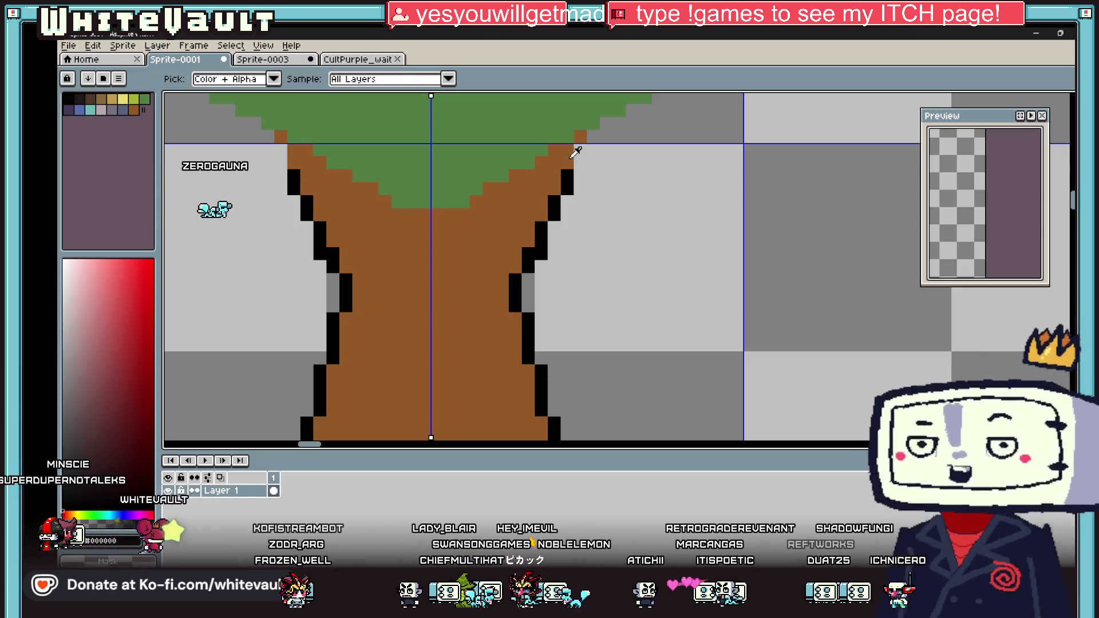
key(b)
click(580, 162)
click(595, 138)
key(i)
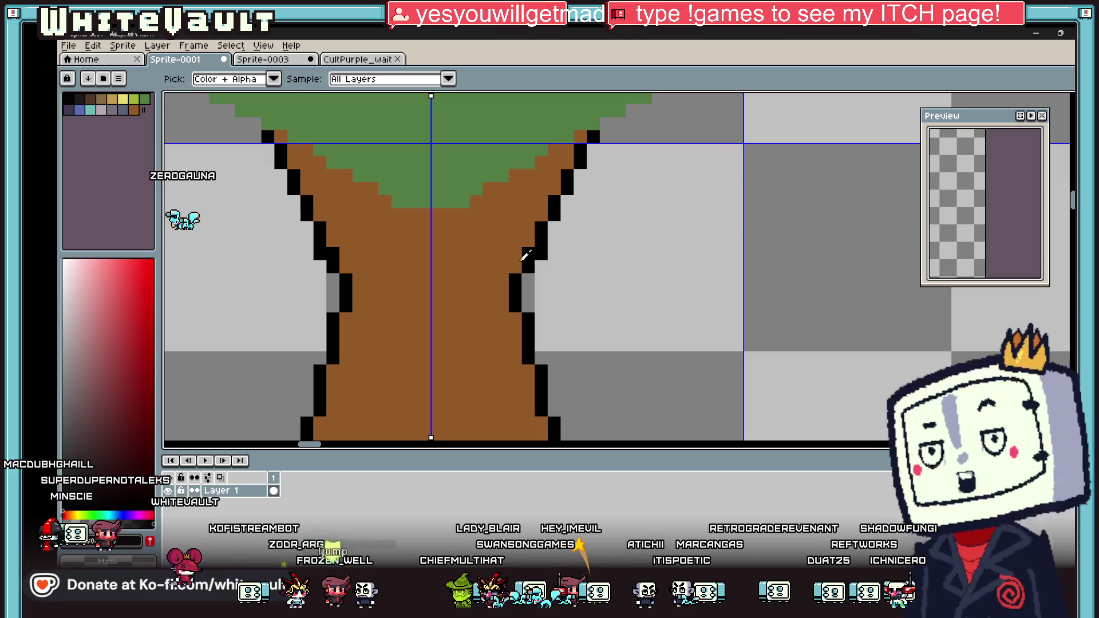
key(b)
click(542, 254)
scroll(589, 229, down, 4)
Draw a black stair-step outline under the canopy to the trunk centre.
key(i)
scroll(584, 204, up, 3)
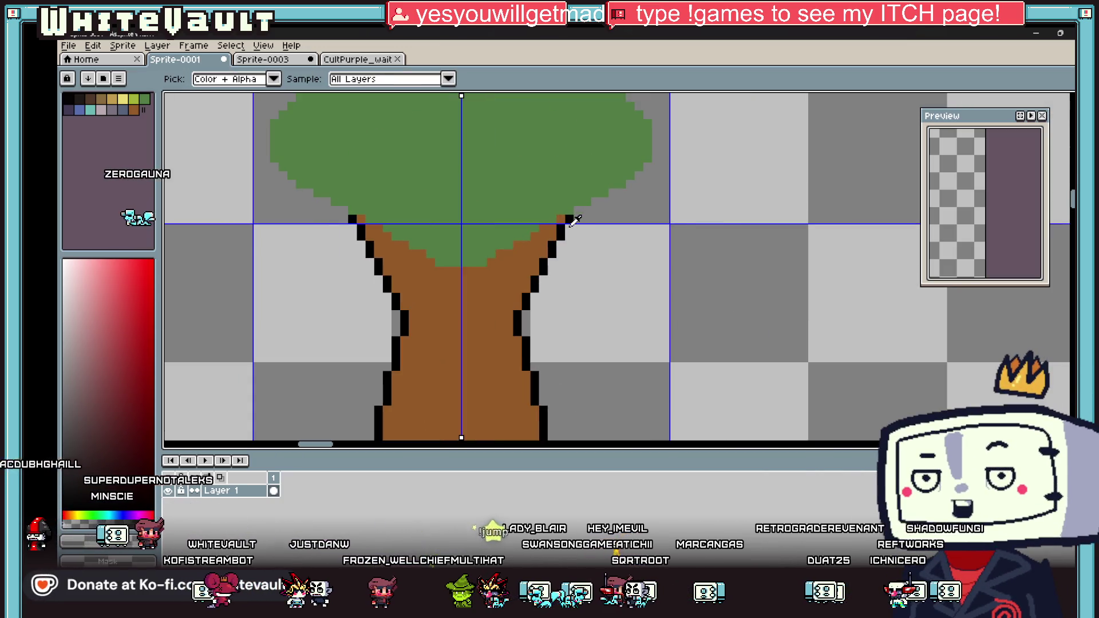
key(b)
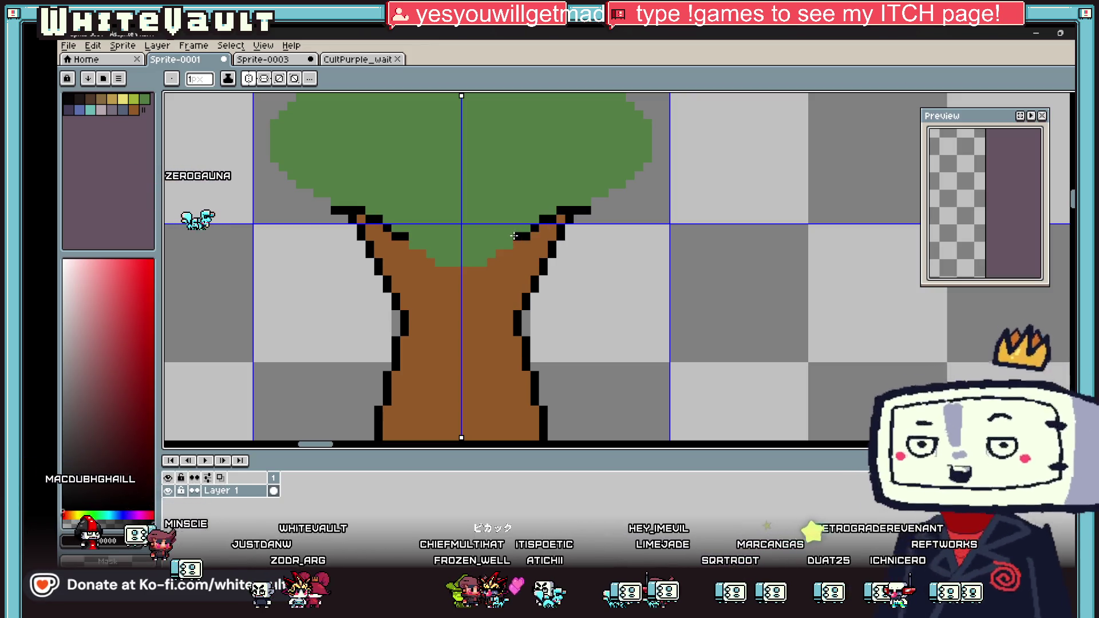
mouse_move(514, 236)
mouse_down()
mouse_move(481, 264)
mouse_move(445, 263)
mouse_up()
key(i)
click(458, 275)
key(b)
key(i)
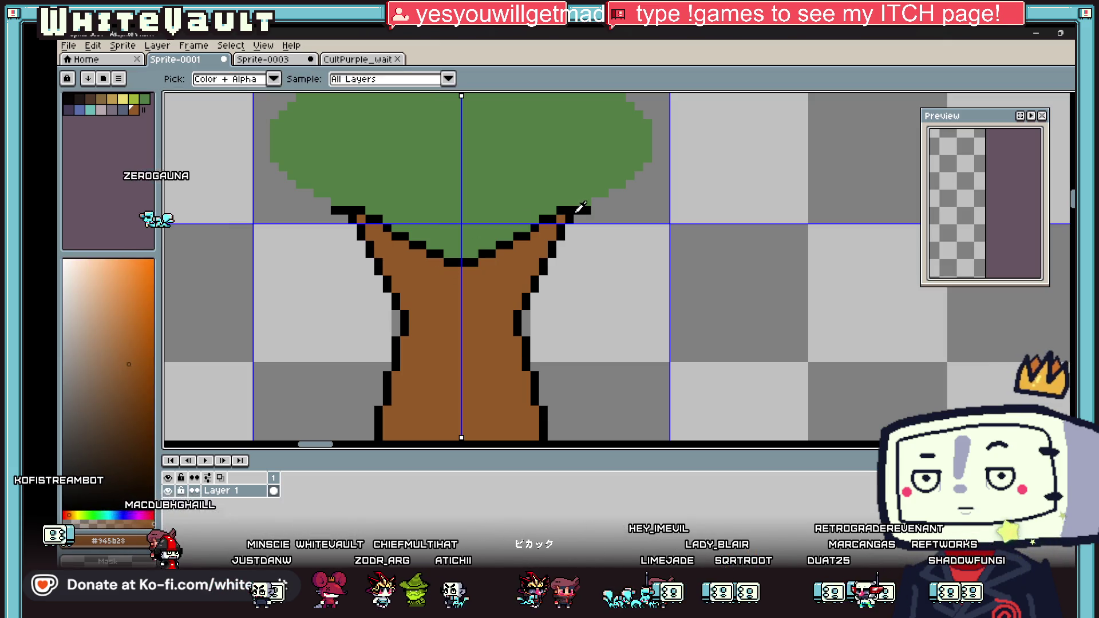
click(581, 207)
key(b)
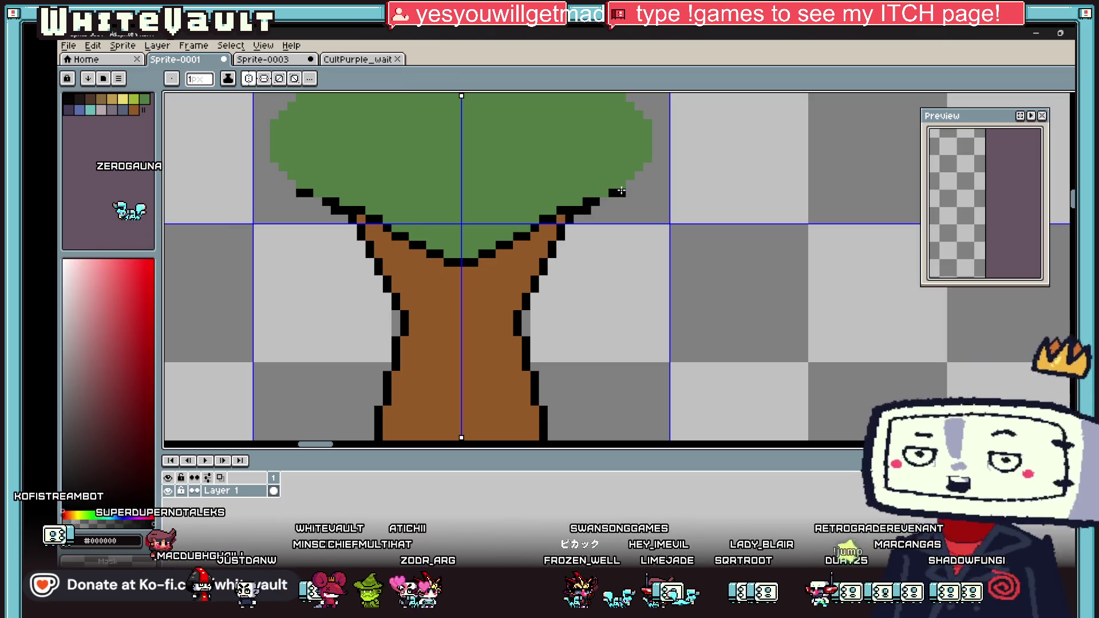
scroll(602, 201, down, 3)
Outline the canopy's right side in black from top corner to bottom.
scroll(628, 183, up, 4)
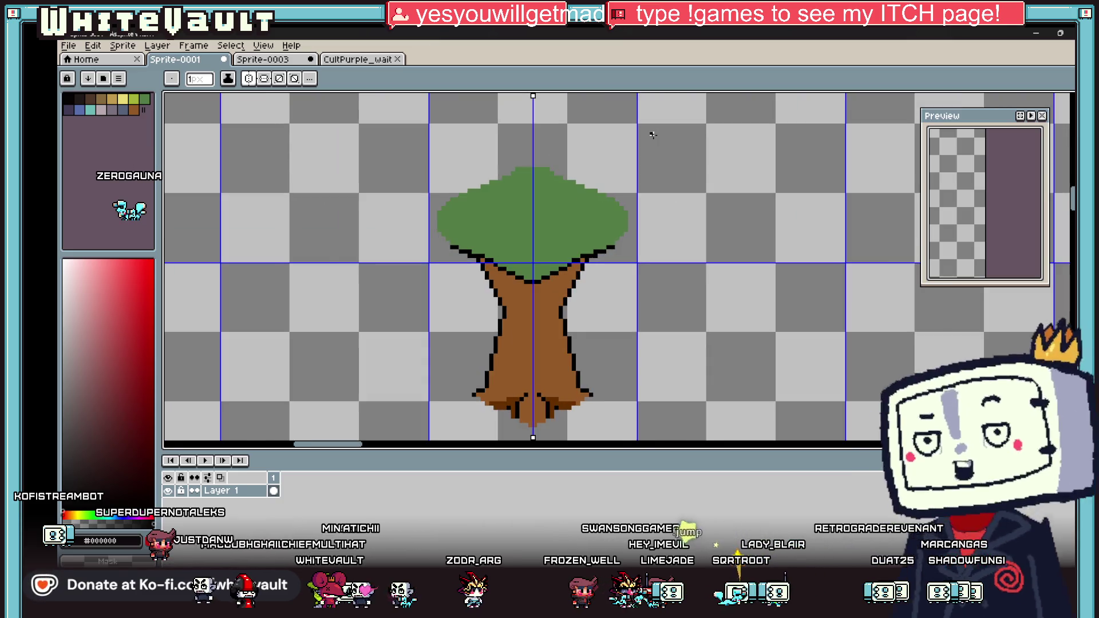
click(603, 234)
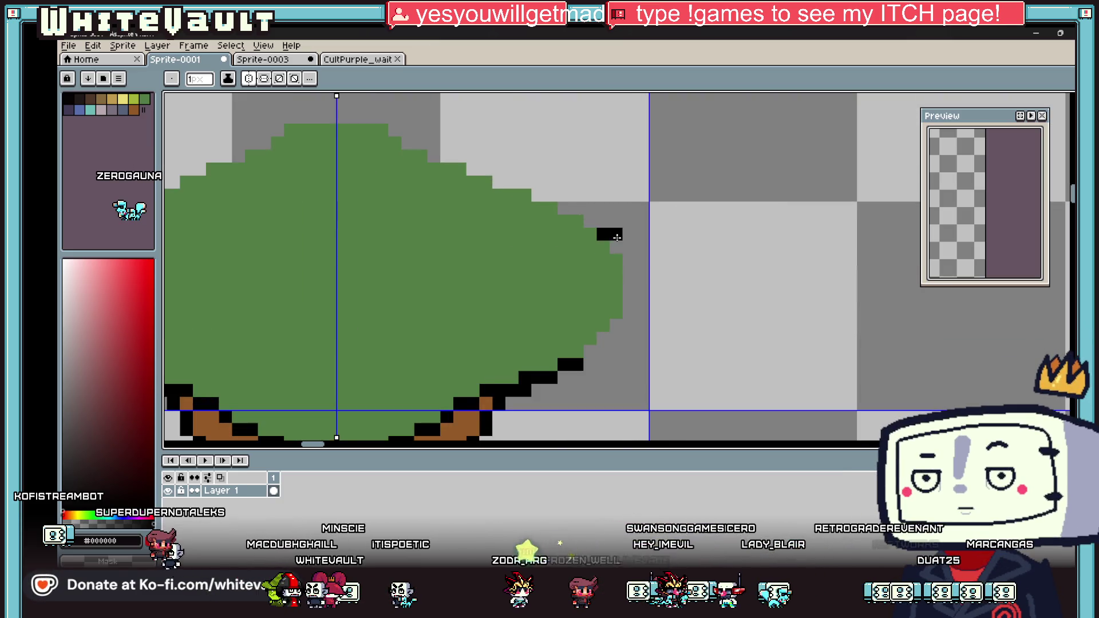
click(615, 247)
drag(628, 259, 628, 312)
click(615, 324)
click(602, 338)
click(590, 351)
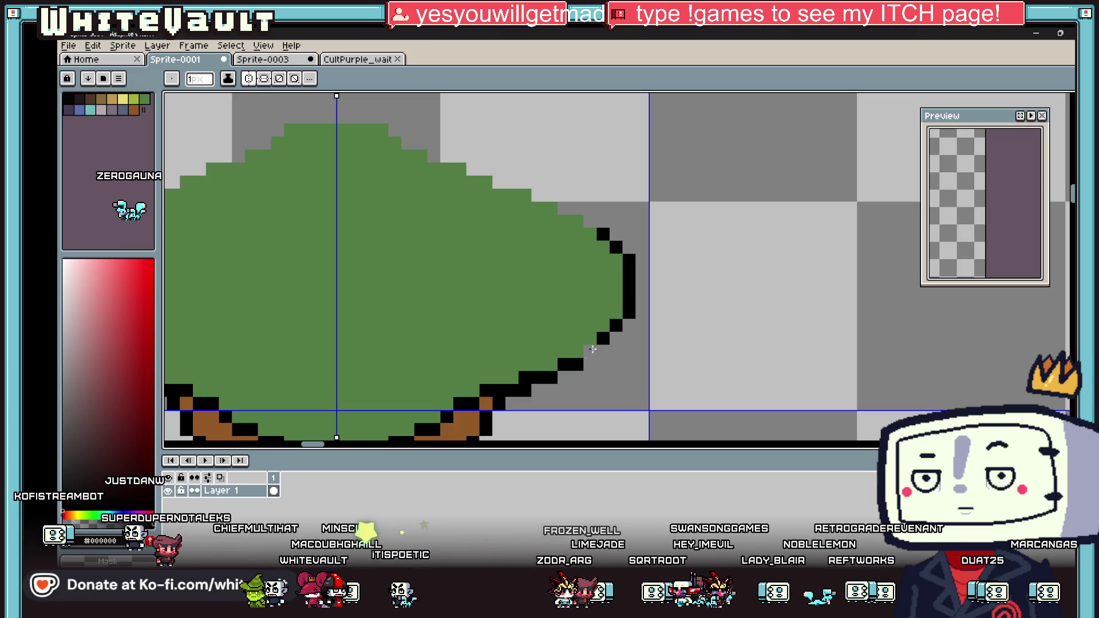
Continue the black outline up the canopy's upper-right edge and along its top.
click(589, 221)
click(577, 208)
click(538, 195)
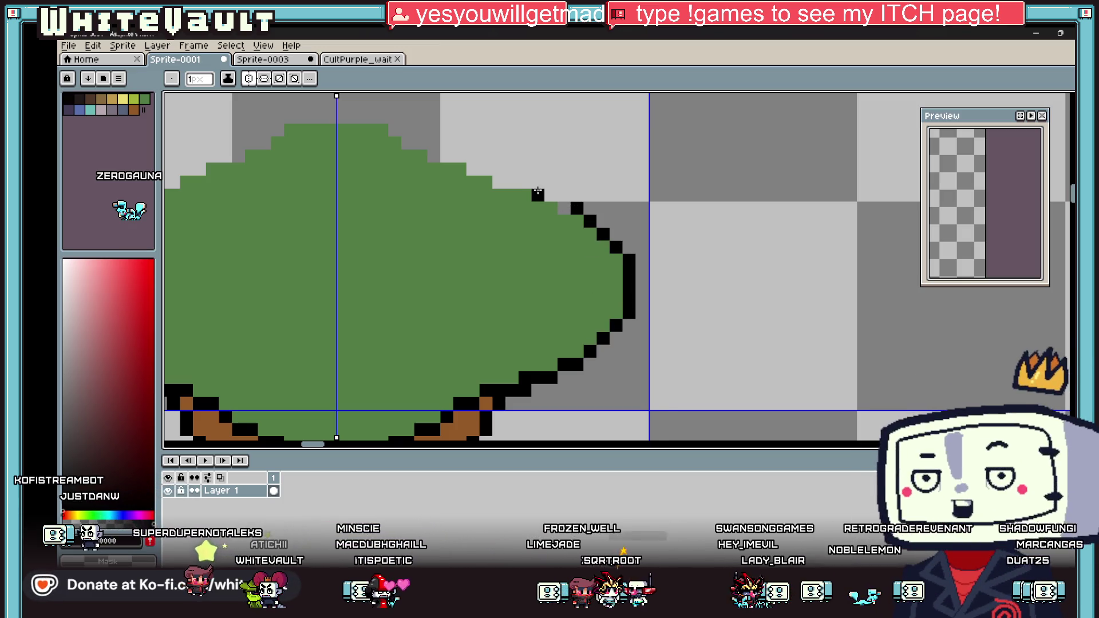
click(564, 208)
click(525, 182)
click(512, 182)
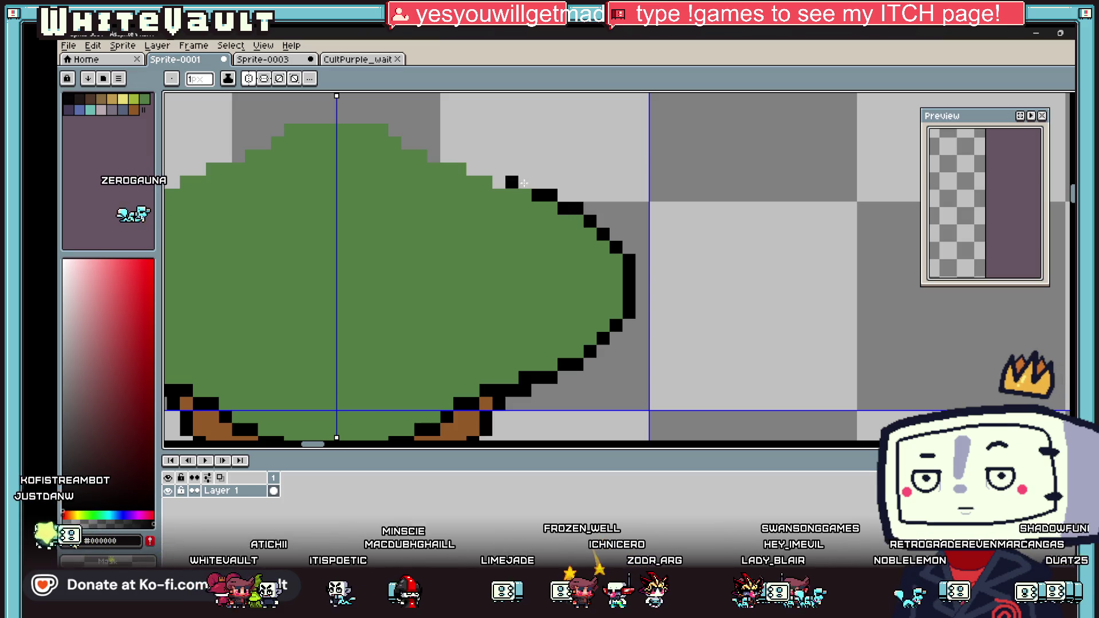
click(503, 182)
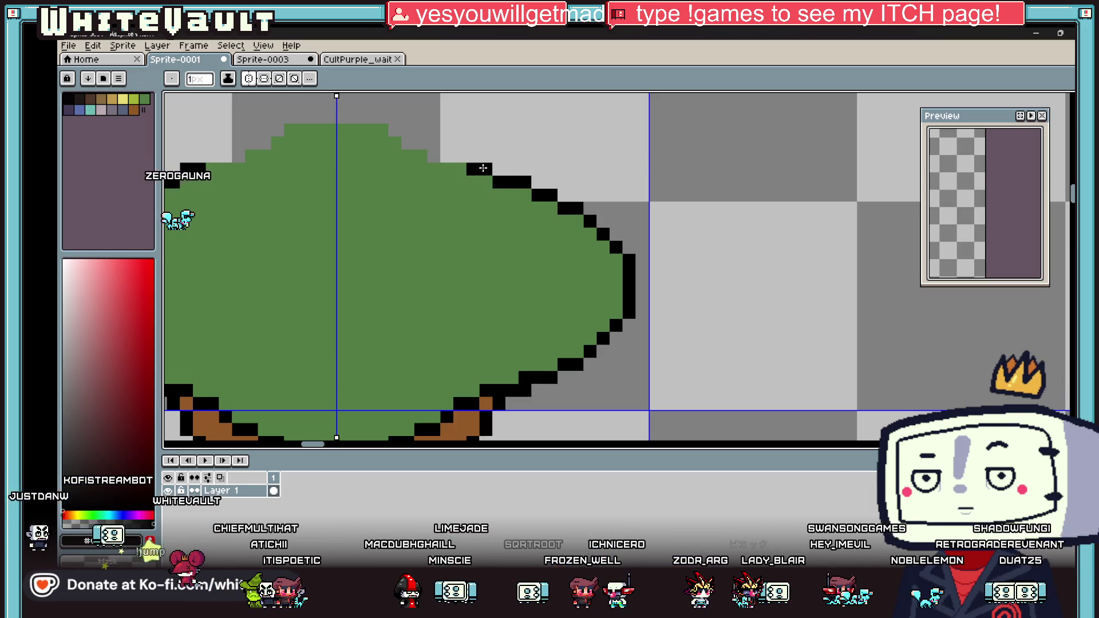
Close the black outline across the crown, mirrored on the canopy's left top.
click(460, 156)
click(447, 157)
click(434, 157)
click(407, 143)
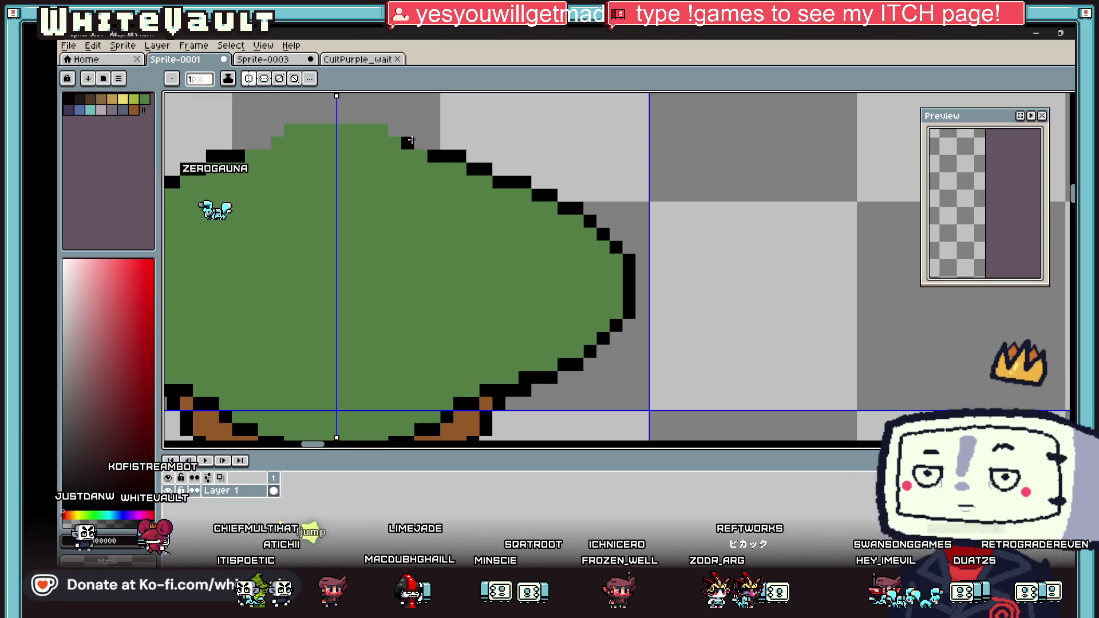
click(420, 143)
click(395, 130)
click(290, 117)
click(304, 117)
click(318, 117)
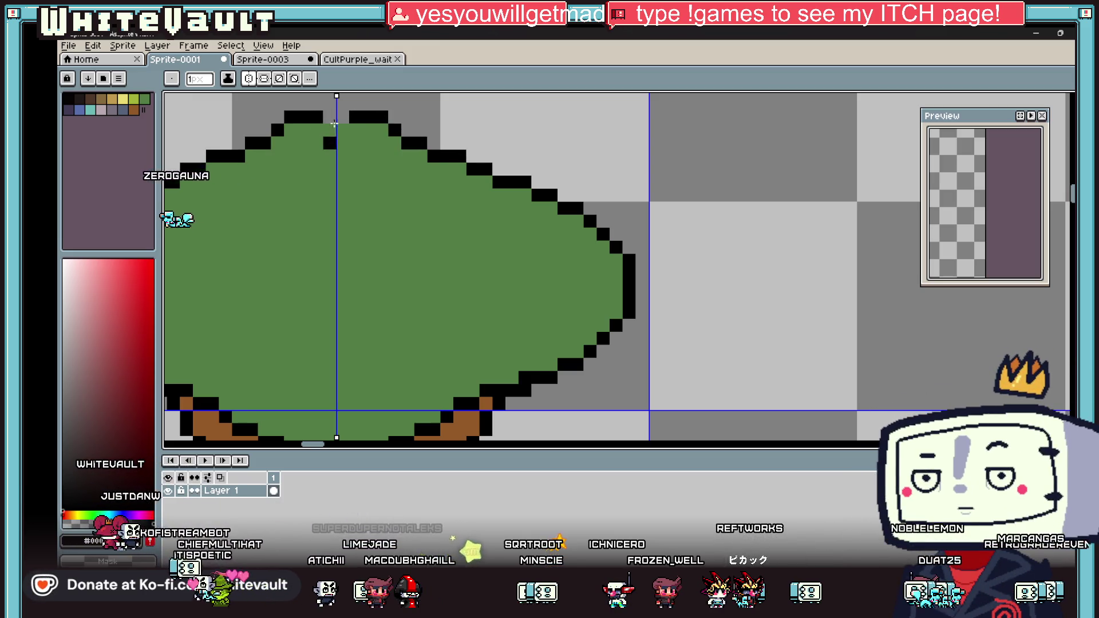
scroll(344, 117, down, 5)
Sample the canopy green and choose a darker green for shading.
scroll(349, 126, up, 3)
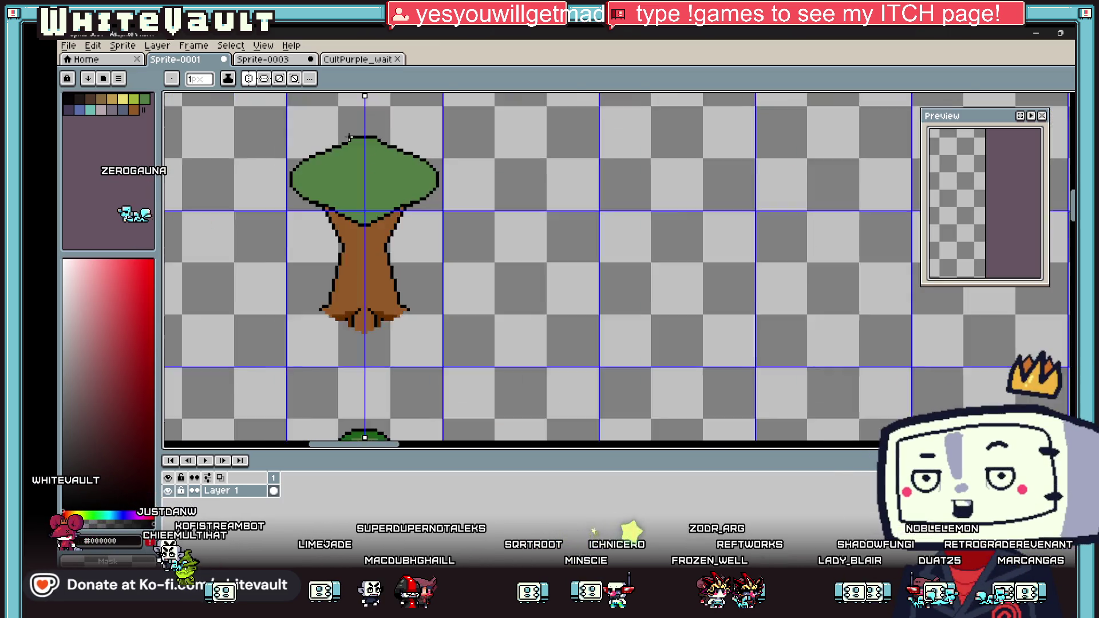
key(i)
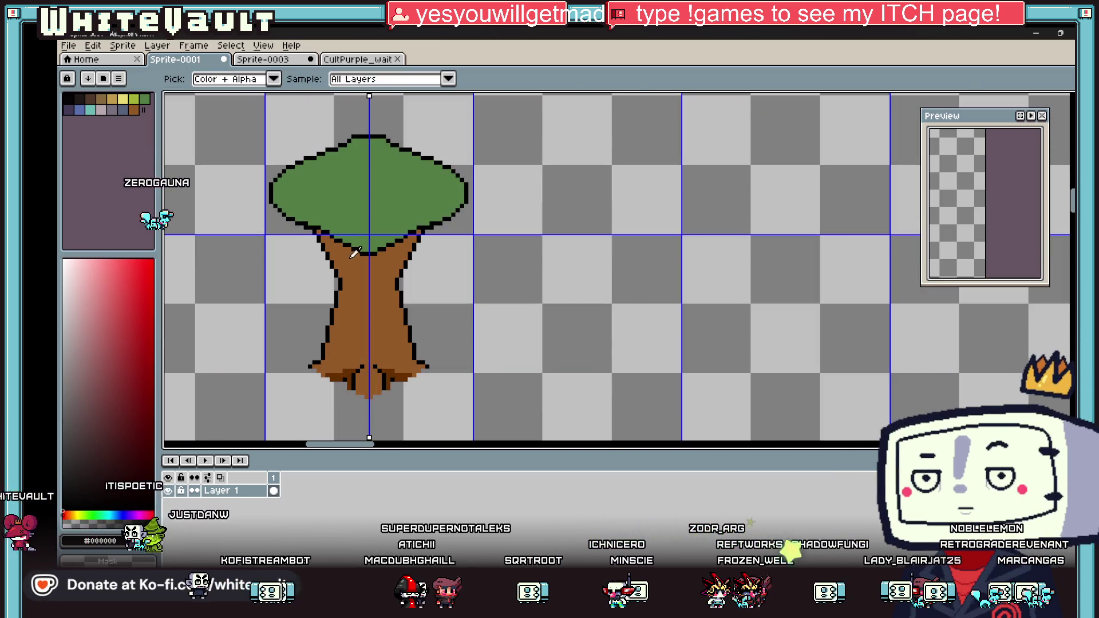
click(355, 225)
click(119, 410)
Draw a darker-green boundary across the lower canopy and fill the area below it.
key(b)
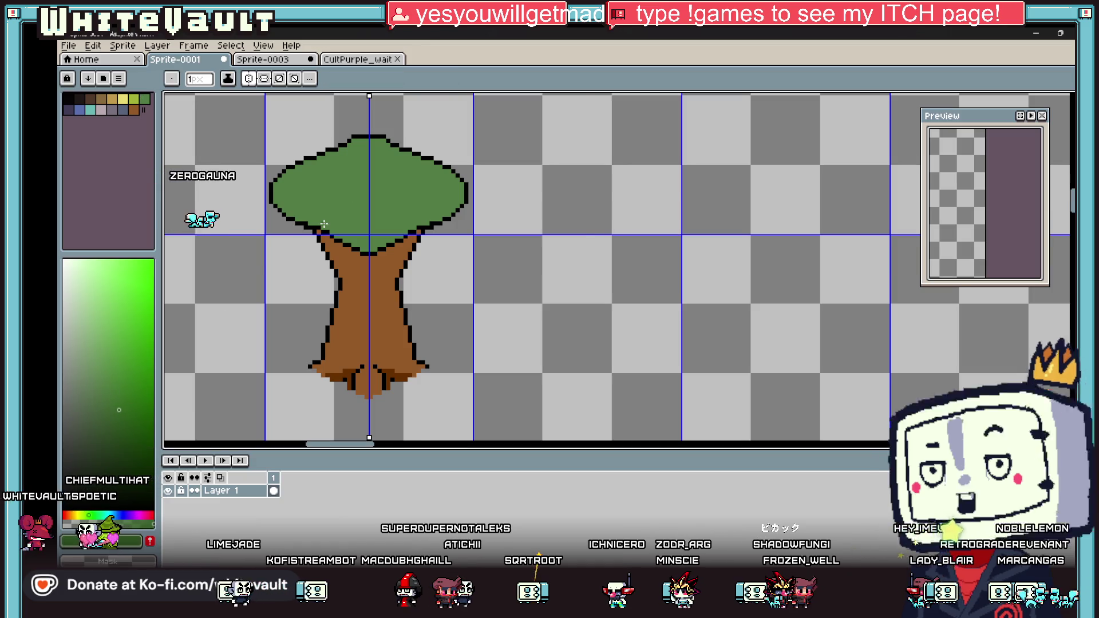
scroll(336, 200, up, 4)
drag(336, 199, 351, 184)
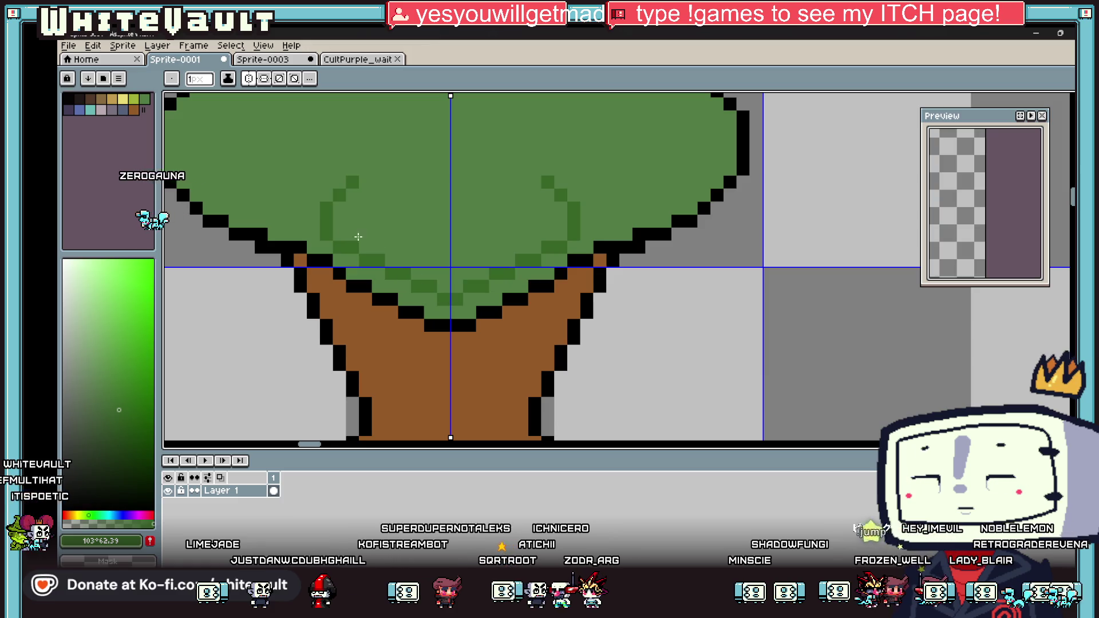
scroll(274, 209, down, 3)
scroll(244, 206, up, 2)
drag(251, 207, 331, 240)
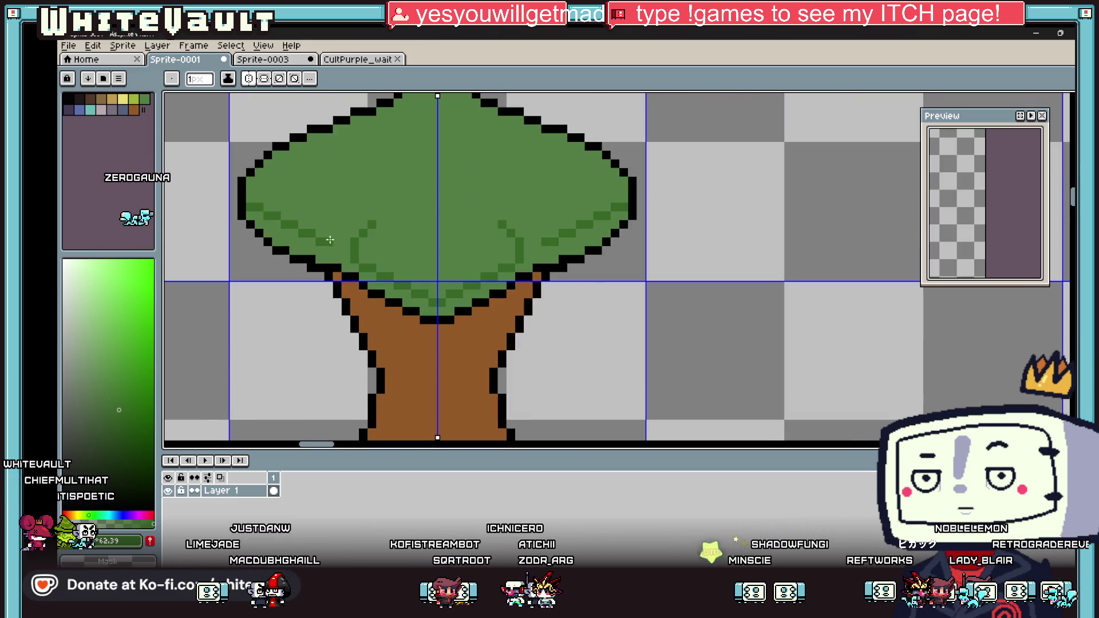
key(g)
click(337, 252)
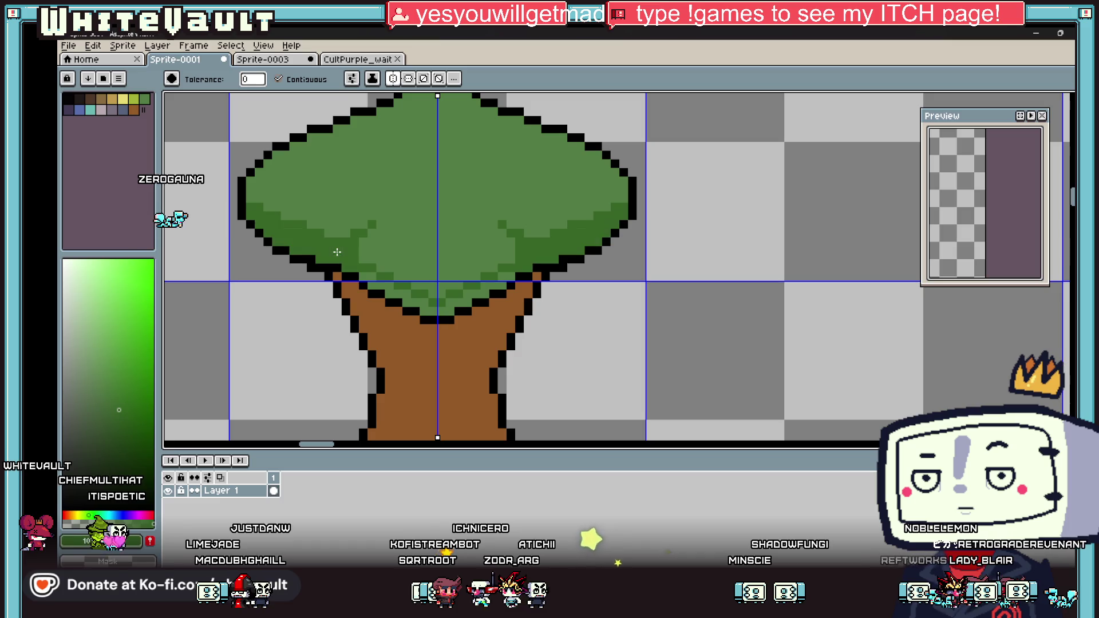
click(375, 281)
Add black accent pixels along the canopy's underside.
key(b)
click(354, 232)
scroll(352, 231, up, 1)
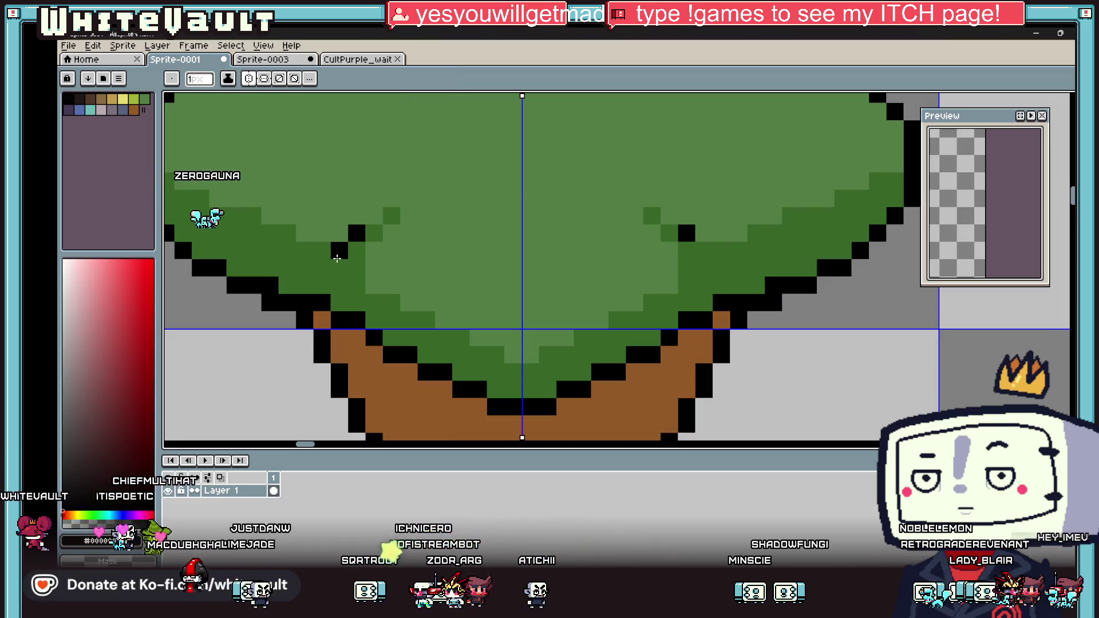
mouse_move(337, 258)
mouse_down()
mouse_move(340, 289)
mouse_move(343, 250)
mouse_up()
Sample the trunk's brown colour from the canvas.
scroll(439, 233, down, 2)
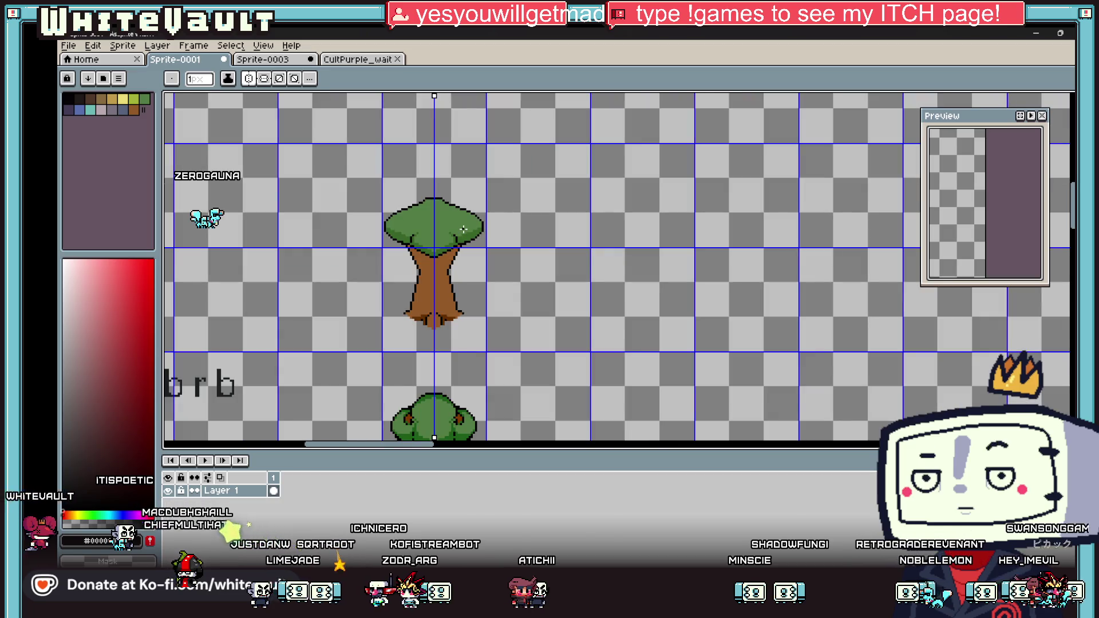
scroll(458, 232, down, 2)
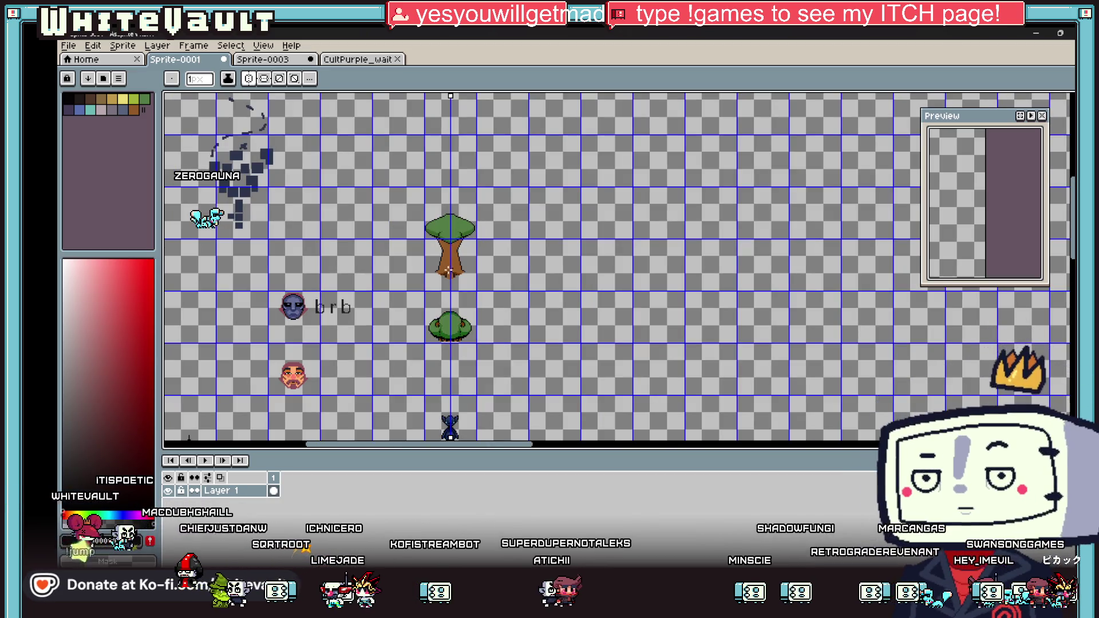
scroll(466, 220, up, 1)
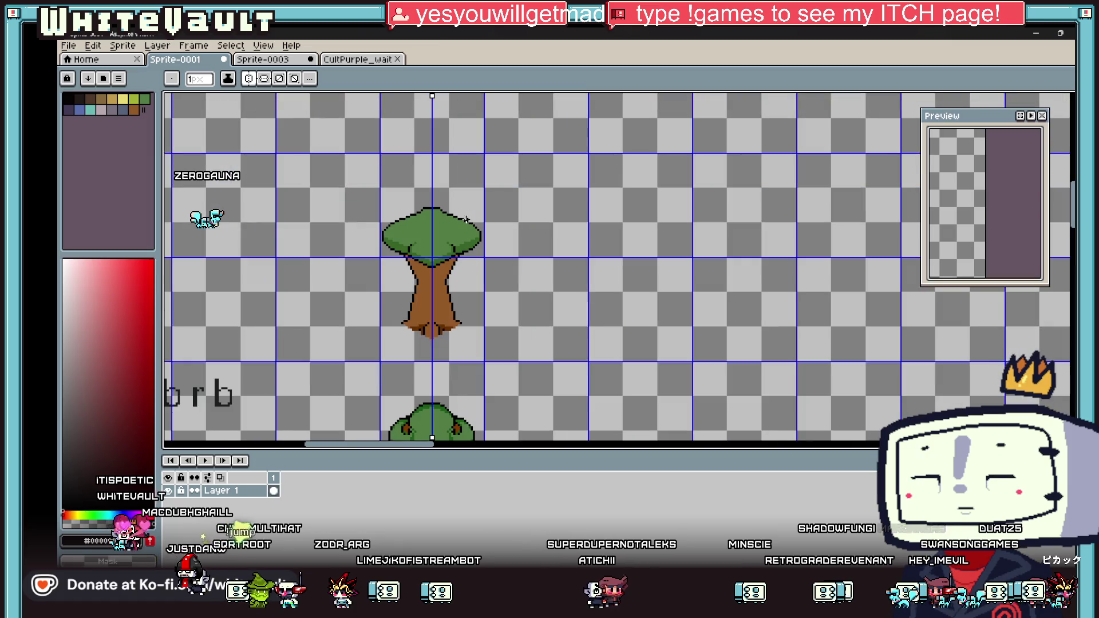
key(i)
scroll(453, 312, up, 1)
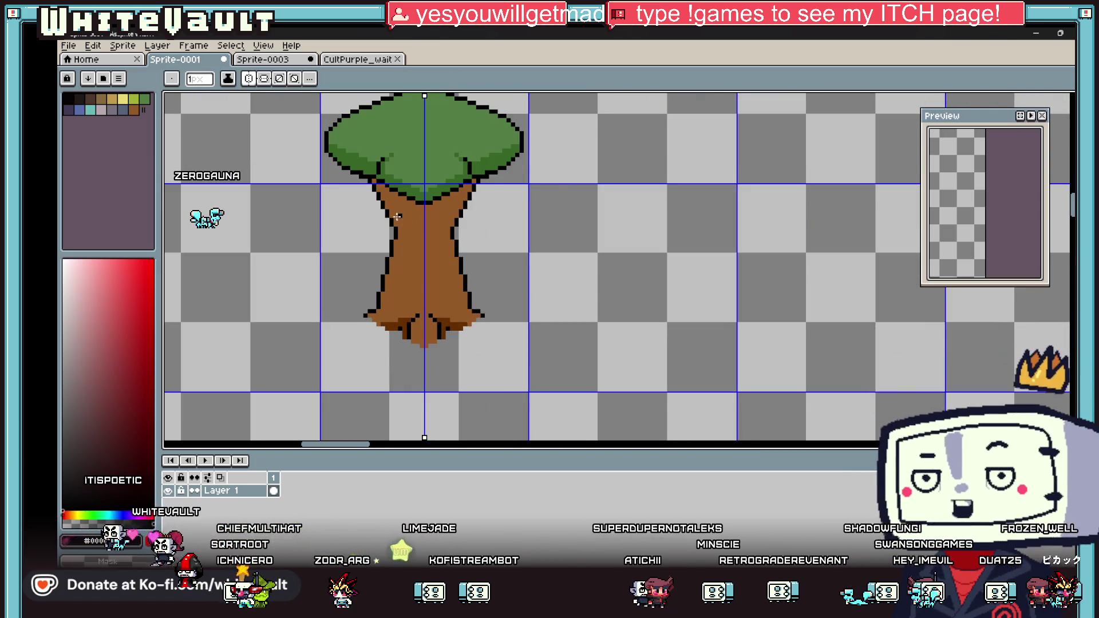
scroll(396, 217, up, 1)
click(395, 212)
Draw a dark brown line across the trunk top and fill the band above it.
key(b)
scroll(395, 212, up, 1)
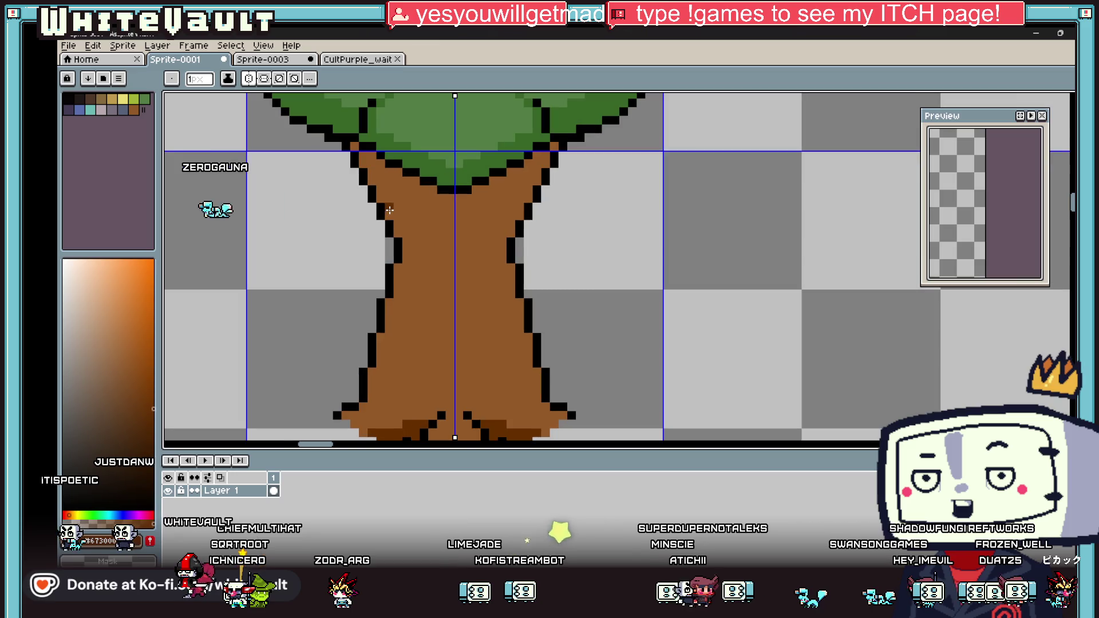
drag(388, 207, 449, 225)
key(g)
click(441, 203)
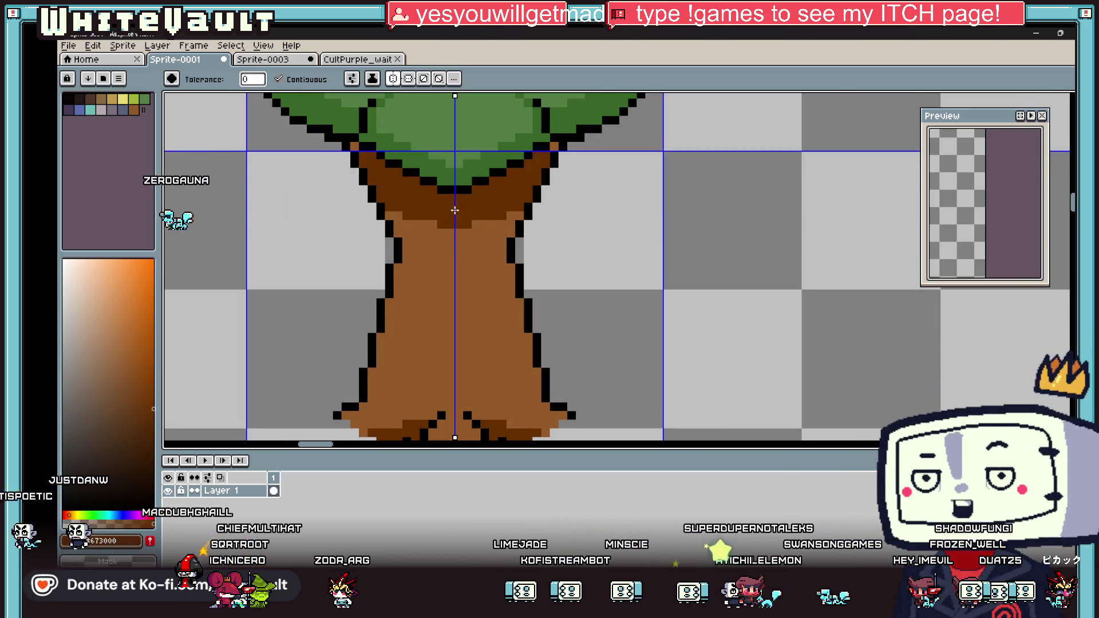
scroll(447, 217, down, 3)
scroll(343, 189, up, 3)
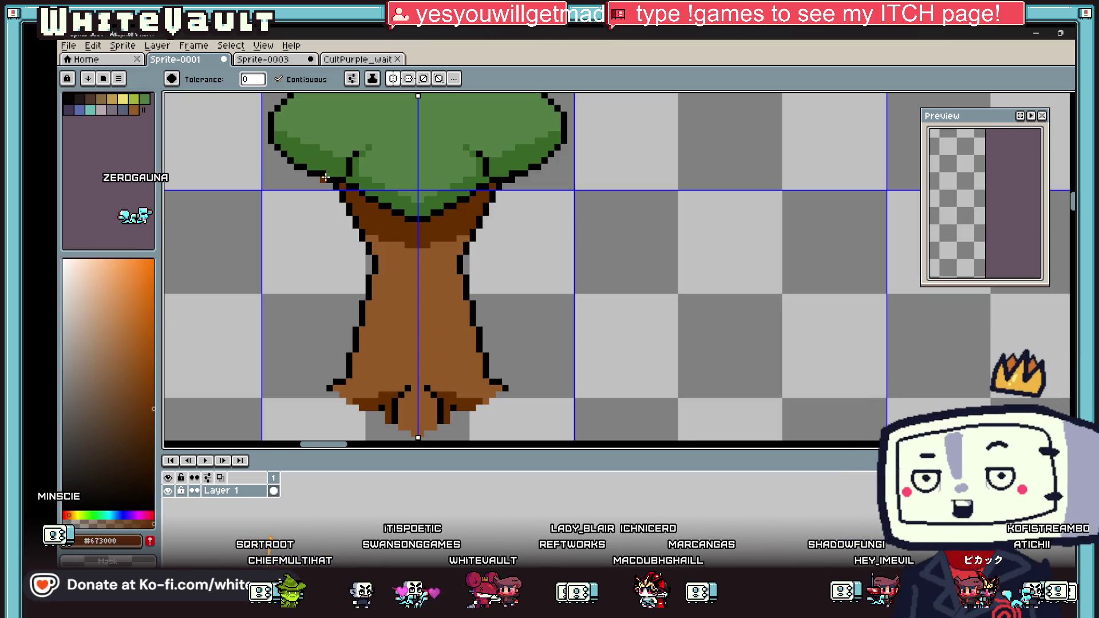
Zoom out, scroll the sheet right, and zoom in on the temple staircase image.
scroll(668, 205, down, 5)
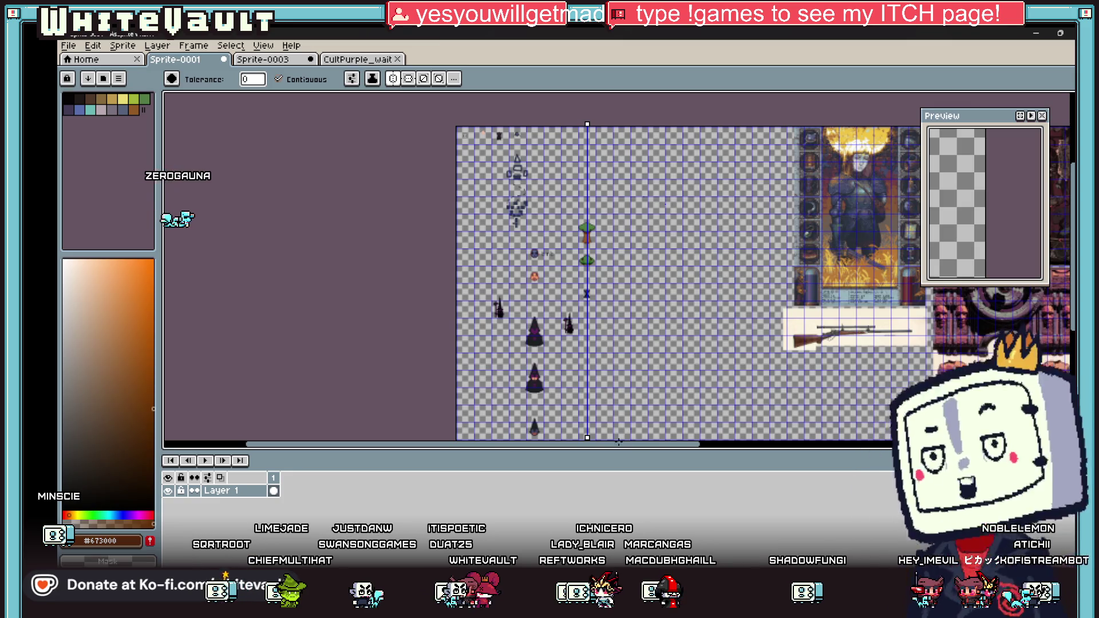
drag(626, 449, 778, 444)
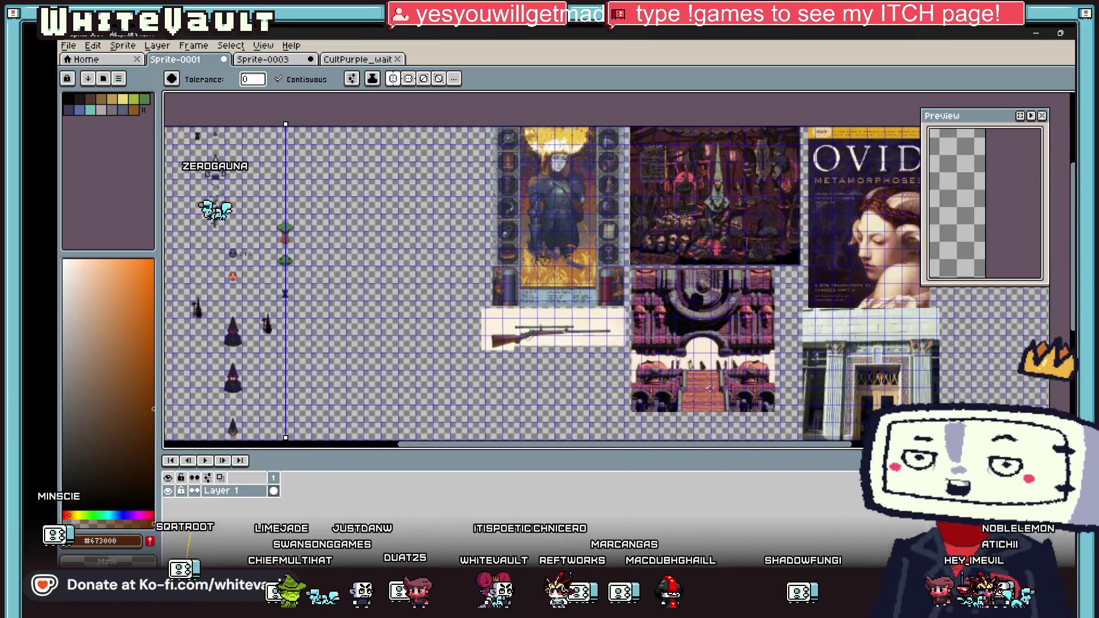
scroll(711, 388, up, 4)
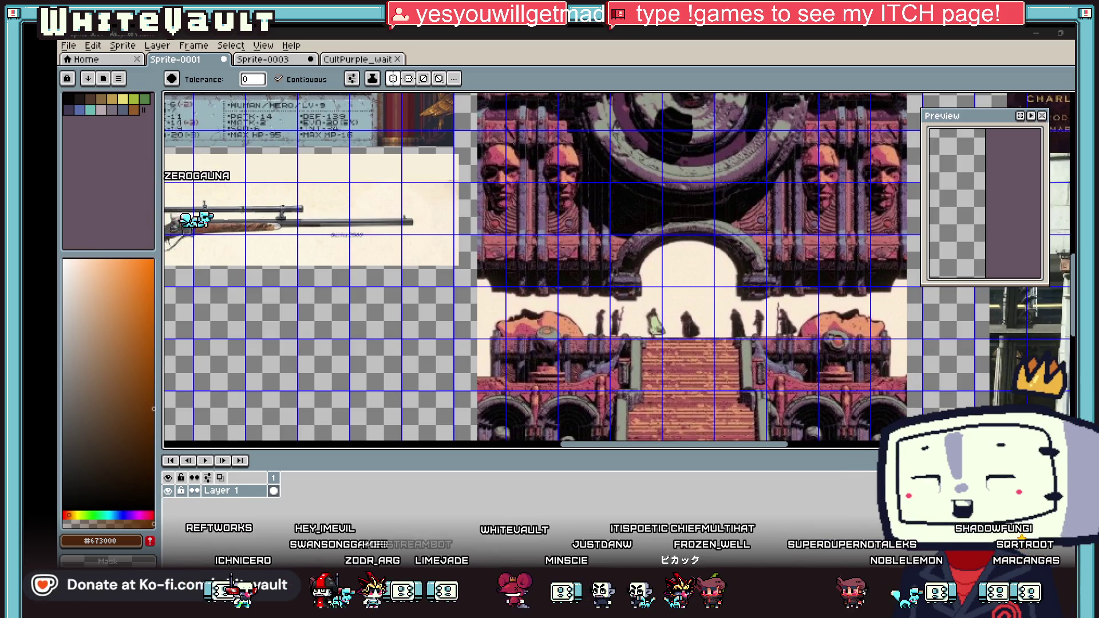
Zoom out, scroll the sheet left, and zoom in on the sprite column with the trees.
scroll(695, 444, down, 3)
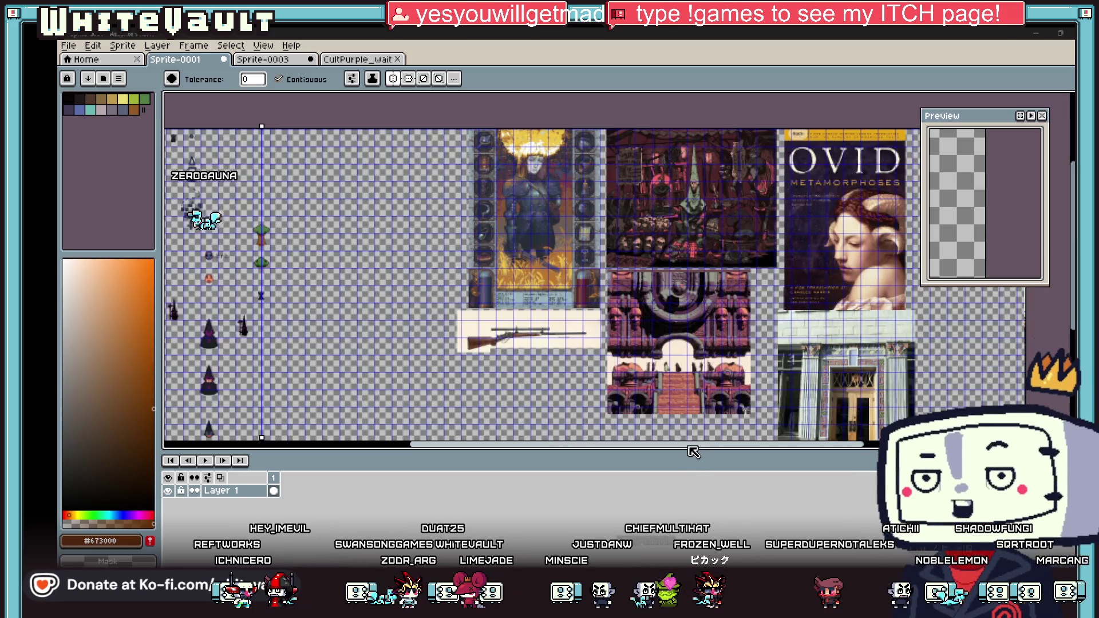
drag(687, 447, 528, 446)
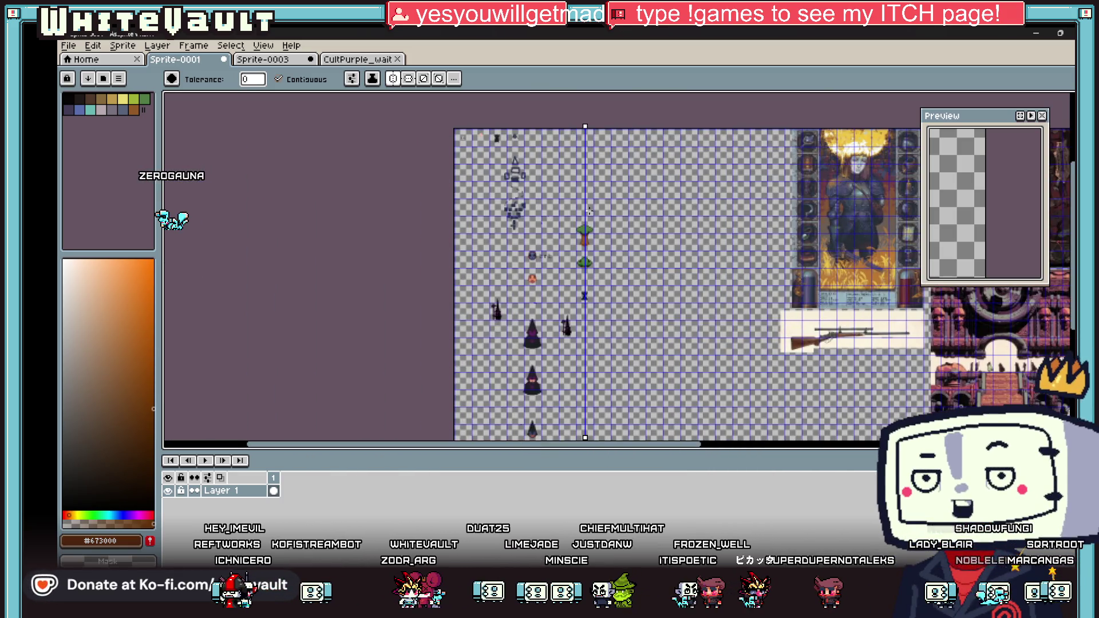
scroll(589, 211, up, 1)
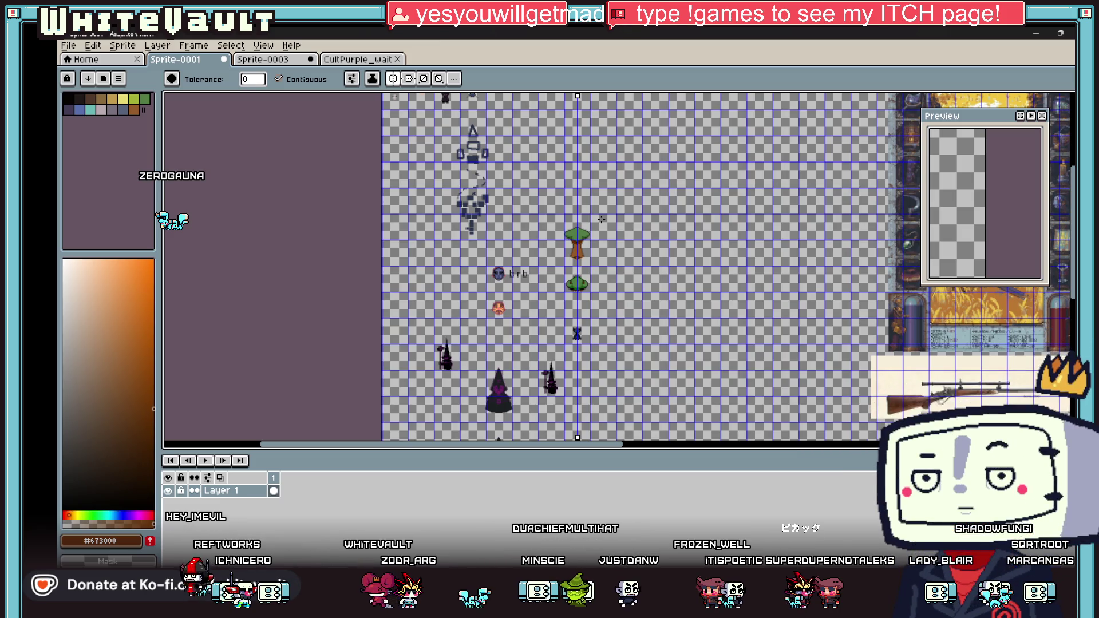